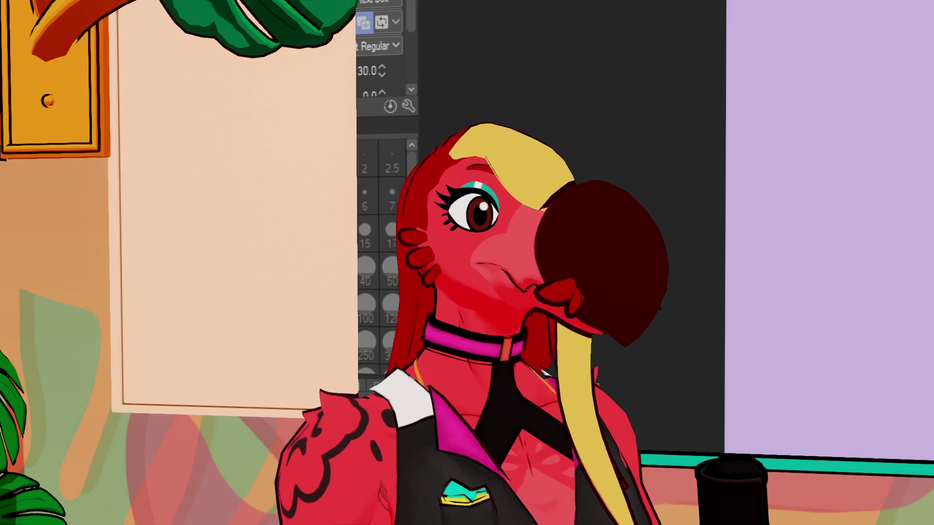
# Step: Leave the Text tool and pick the Sin Brush pen with the B shortcut
pyautogui.press('b')
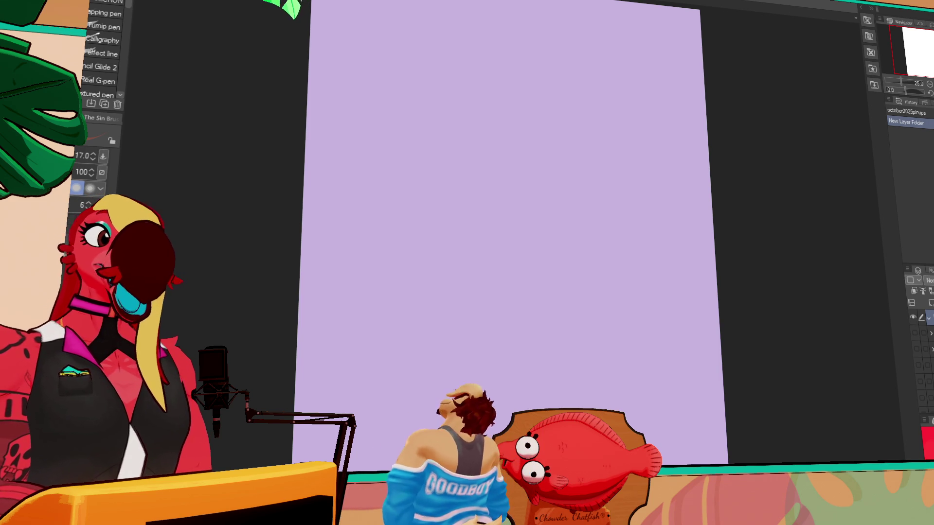
# Step: Zoom the blank canvas to 33.3%, reposition it, add a new raster layer, and zoom back to 25%
pyautogui.scroll(-1, 924, 91)
pyautogui.scroll(2, 924, 91)
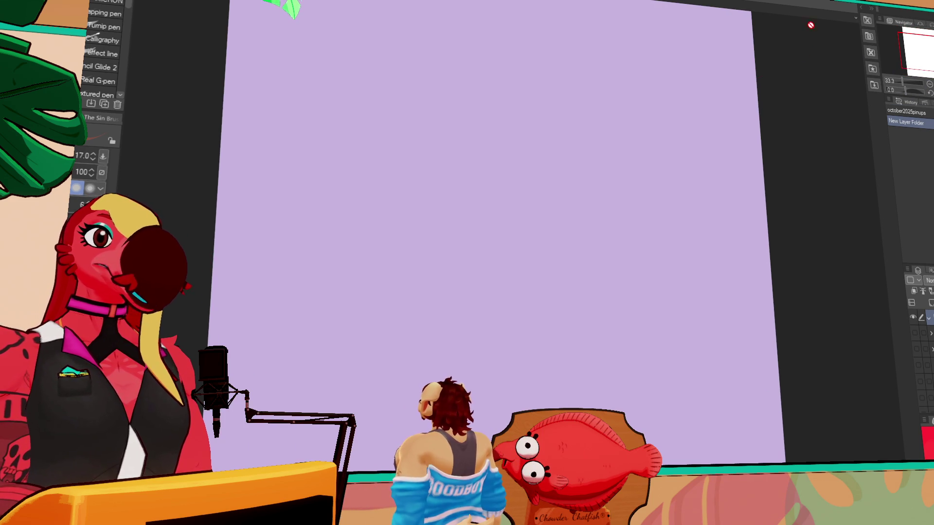
pyautogui.moveTo(817, 77)
pyautogui.mouseDown()
pyautogui.moveTo(794, 117)
pyautogui.moveTo(842, 203)
pyautogui.moveTo(825, 169)
pyautogui.mouseUp()
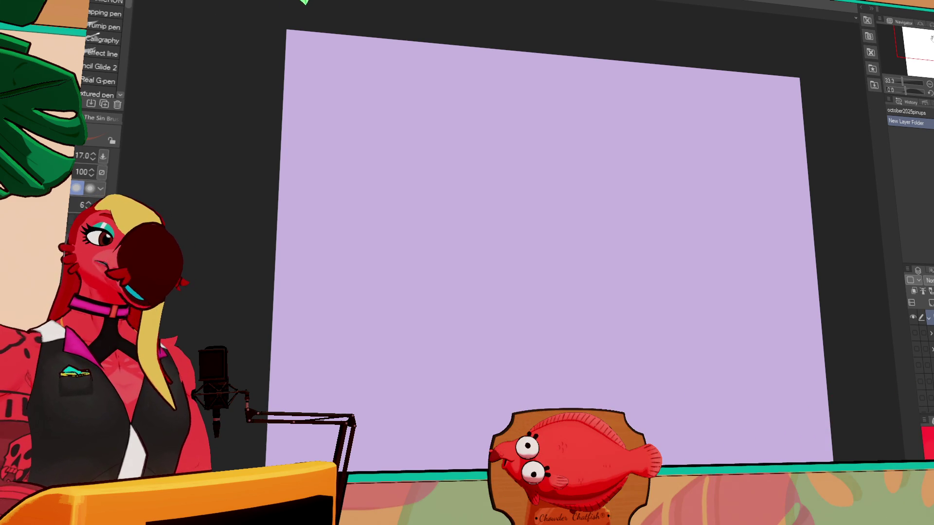
pyautogui.hotkey('ctrl', 'shift', 'n')
pyautogui.hotkey('ctrl', '-')
# Step: Try and undo a test stroke, shrink the brush to size 7, and reframe the canvas
pyautogui.moveTo(637, 146); pyautogui.dragTo(584, 115)
pyautogui.hotkey('ctrl', 'z')
pyautogui.press('[')
pyautogui.press('[')
pyautogui.press('[')
pyautogui.moveTo(728, 159); pyautogui.dragTo(718, 146)
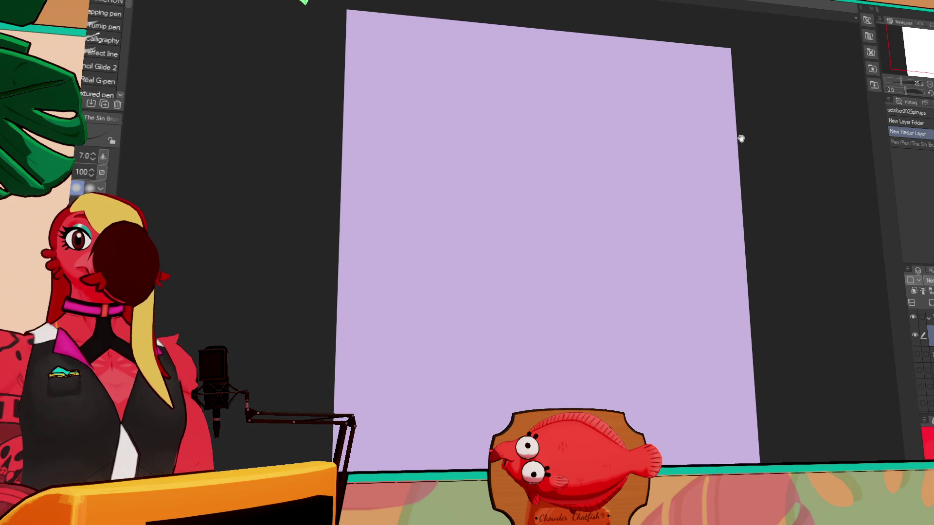
# Step: Scribble loose looping lines across the whole lavender page from top to bottom
pyautogui.moveTo(429, 7)
pyautogui.mouseDown()
pyautogui.moveTo(385, 35)
pyautogui.moveTo(516, 70)
pyautogui.moveTo(627, 56)
pyautogui.moveTo(476, 258)
pyautogui.moveTo(503, 357)
pyautogui.moveTo(492, 221)
pyautogui.moveTo(691, 360)
pyautogui.moveTo(755, 324)
pyautogui.moveTo(628, 413)
pyautogui.mouseUp()
pyautogui.moveTo(754, 373); pyautogui.dragTo(601, 410)
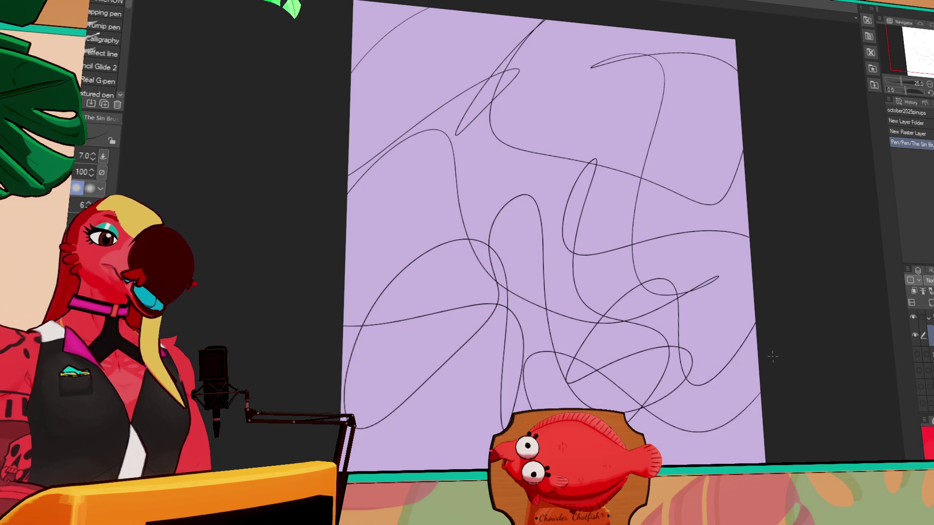
pyautogui.moveTo(633, 341); pyautogui.dragTo(625, 242)
pyautogui.moveTo(745, 223); pyautogui.dragTo(688, 459)
pyautogui.moveTo(467, 465)
pyautogui.mouseDown()
pyautogui.moveTo(434, 339)
pyautogui.moveTo(350, 389)
pyautogui.moveTo(452, 253)
pyautogui.moveTo(632, 297)
pyautogui.moveTo(753, 447)
pyautogui.moveTo(676, 428)
pyautogui.moveTo(486, 141)
pyautogui.moveTo(569, 292)
pyautogui.moveTo(691, 359)
pyautogui.mouseUp()
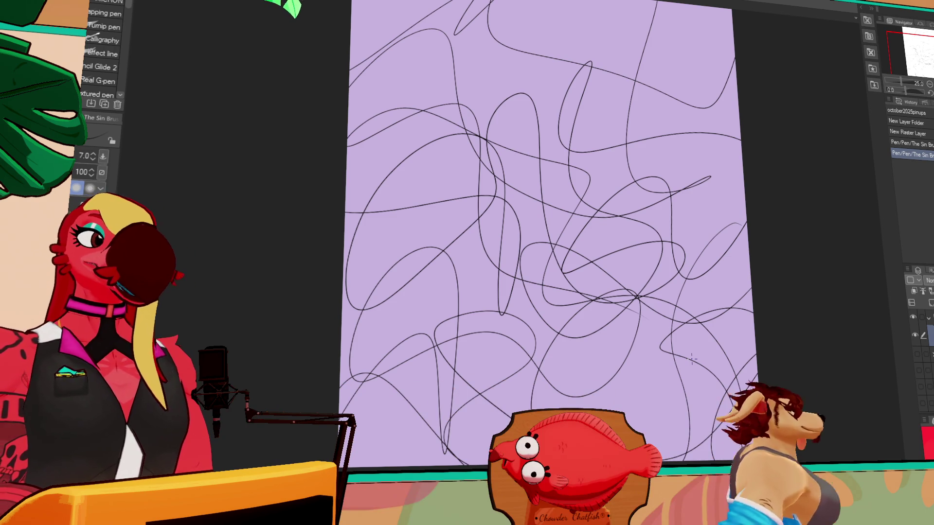
pyautogui.moveTo(751, 218); pyautogui.dragTo(752, 236)
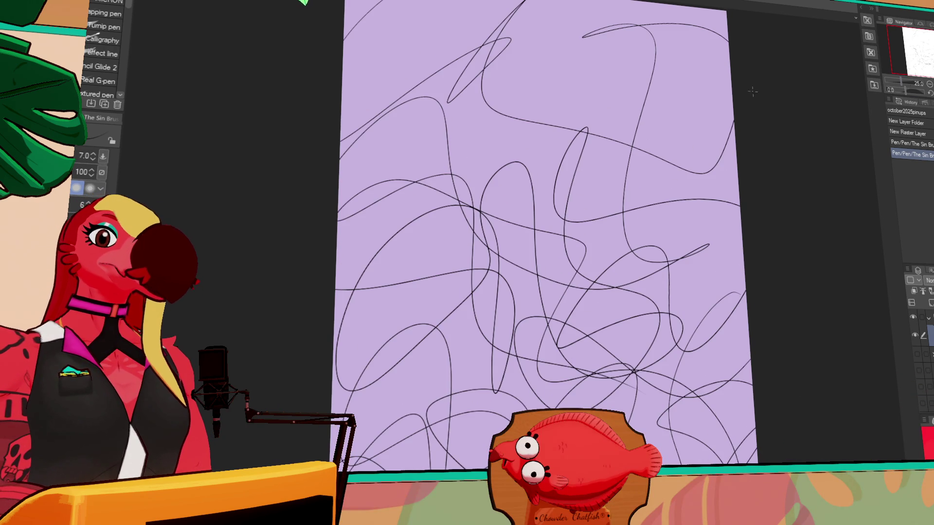
pyautogui.click(930, 84)
pyautogui.moveTo(569, 99)
pyautogui.mouseDown()
pyautogui.moveTo(545, 146)
pyautogui.moveTo(608, 146)
pyautogui.moveTo(462, 121)
pyautogui.moveTo(470, 182)
pyautogui.moveTo(462, 263)
pyautogui.moveTo(584, 360)
pyautogui.moveTo(617, 321)
pyautogui.moveTo(574, 175)
pyautogui.moveTo(515, 253)
pyautogui.moveTo(486, 341)
pyautogui.moveTo(542, 284)
pyautogui.moveTo(506, 146)
pyautogui.moveTo(603, 243)
pyautogui.moveTo(516, 385)
pyautogui.mouseUp()
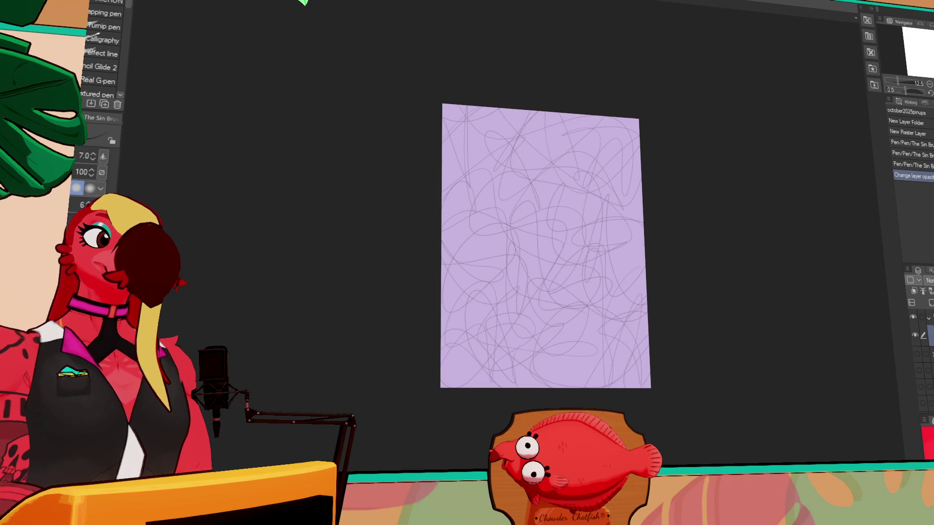
# Step: Add a few more small strokes over the faint scribbles, then create a fresh raster layer
pyautogui.scroll(2, 827, 350)
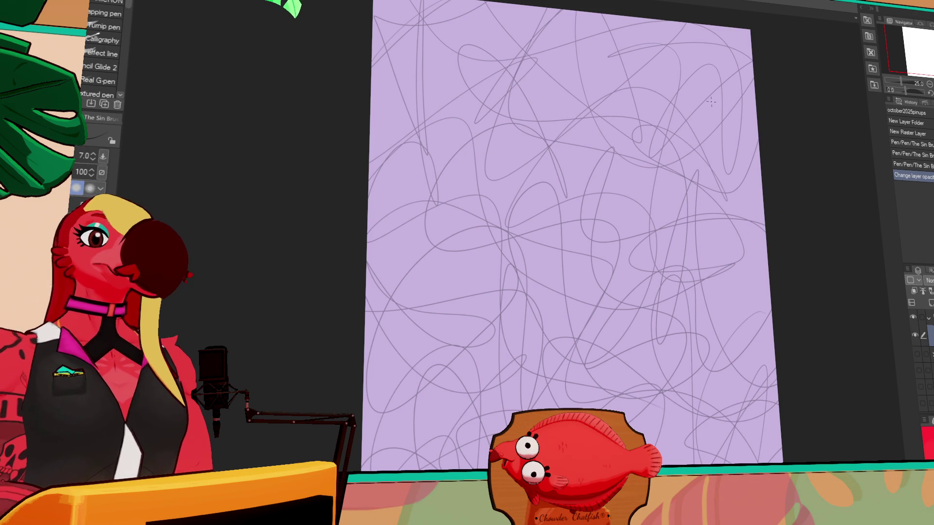
pyautogui.moveTo(841, 182)
pyautogui.mouseDown()
pyautogui.moveTo(767, 198)
pyautogui.moveTo(745, 179)
pyautogui.moveTo(798, 192)
pyautogui.moveTo(805, 205)
pyautogui.mouseUp()
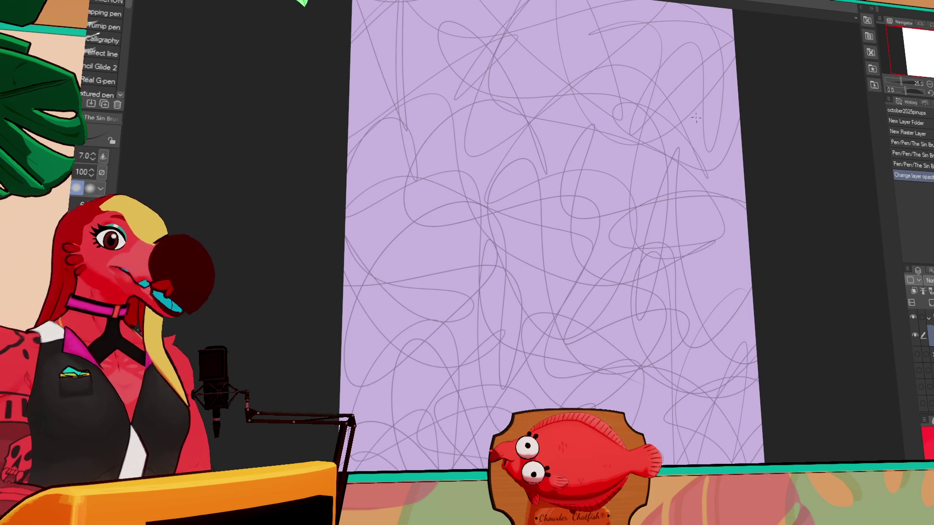
pyautogui.moveTo(596, 48); pyautogui.dragTo(596, 94)
pyautogui.hotkey('ctrl', 'z')
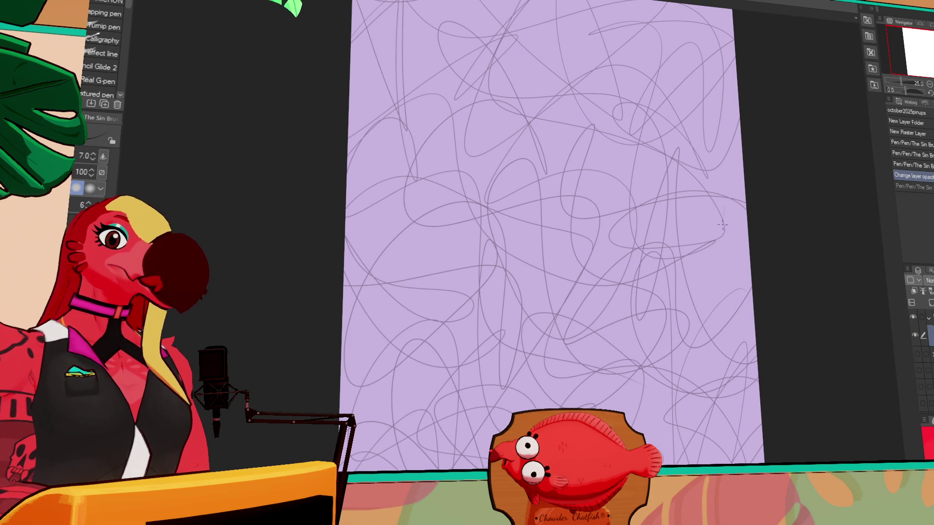
pyautogui.moveTo(723, 229); pyautogui.dragTo(711, 275)
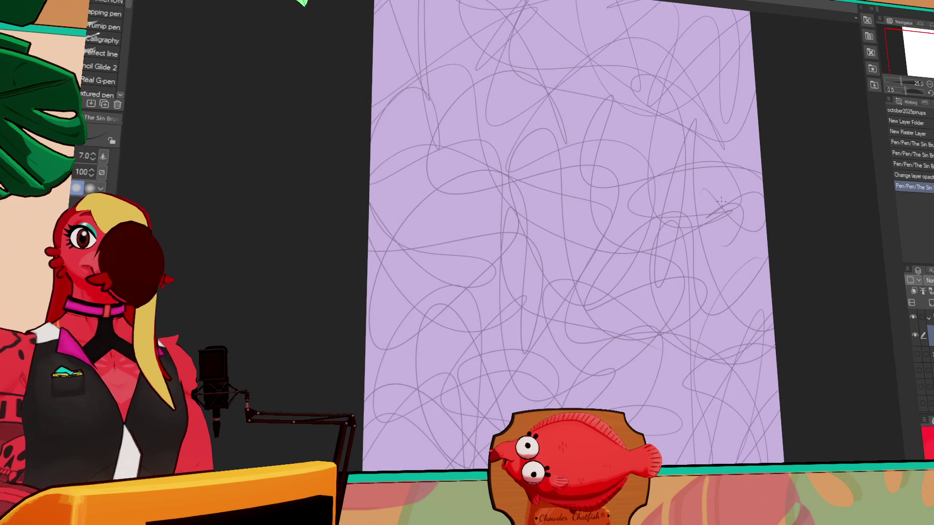
pyautogui.moveTo(538, 338)
pyautogui.mouseDown()
pyautogui.moveTo(633, 438)
pyautogui.moveTo(567, 350)
pyautogui.mouseUp()
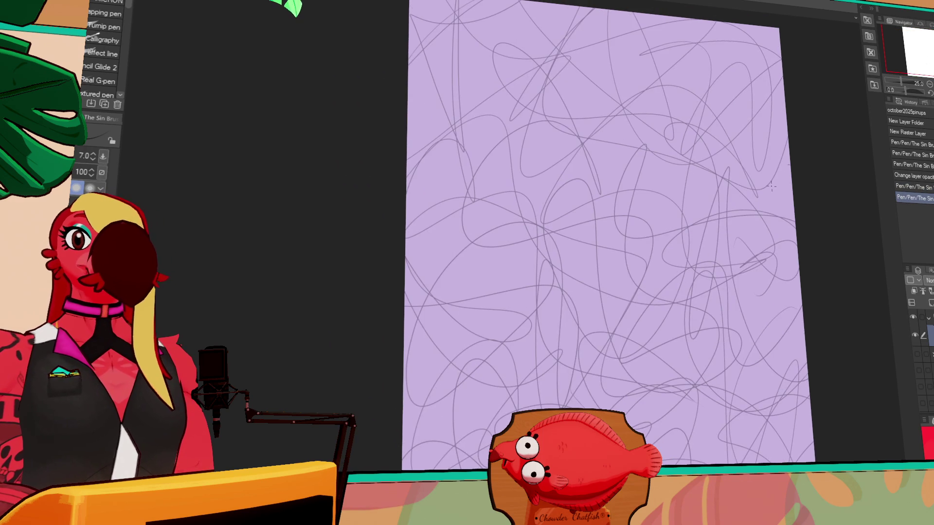
pyautogui.moveTo(779, 203); pyautogui.dragTo(754, 193)
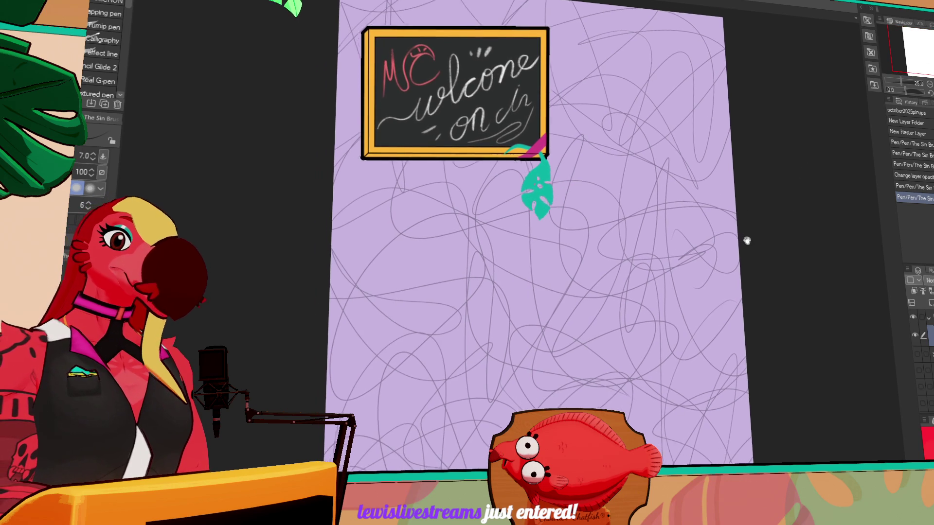
pyautogui.click(915, 291)
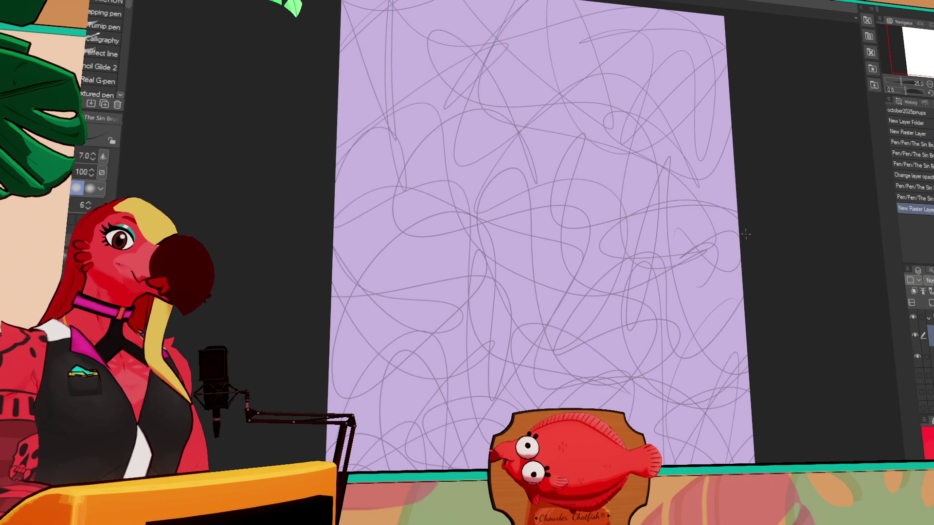
# Step: Start the figure sketch with a loop, upward curving lines and an upper-right arc
pyautogui.moveTo(743, 234); pyautogui.dragTo(746, 200)
pyautogui.moveTo(530, 175); pyautogui.dragTo(491, 241)
pyautogui.hotkey('ctrl', 'z')
pyautogui.moveTo(548, 175); pyautogui.dragTo(511, 284)
pyautogui.hotkey('ctrl', 'z')
pyautogui.moveTo(591, 206); pyautogui.dragTo(508, 238)
pyautogui.moveTo(523, 202); pyautogui.dragTo(550, 292)
pyautogui.moveTo(556, 197); pyautogui.dragTo(533, 275)
pyautogui.moveTo(615, 152); pyautogui.dragTo(521, 207)
pyautogui.moveTo(557, 177)
pyautogui.mouseDown()
pyautogui.moveTo(603, 130)
pyautogui.moveTo(669, 168)
pyautogui.mouseUp()
pyautogui.moveTo(683, 194)
pyautogui.mouseDown()
pyautogui.moveTo(664, 292)
pyautogui.moveTo(617, 404)
pyautogui.mouseUp()
pyautogui.hotkey('ctrl', 'z')
pyautogui.hotkey('ctrl', 'y')
# Step: Draw the long left and right contour curves of the figure down the page
pyautogui.moveTo(499, 232); pyautogui.dragTo(484, 345)
pyautogui.hotkey('ctrl', 'z')
pyautogui.moveTo(491, 274); pyautogui.dragTo(527, 406)
pyautogui.hotkey('ctrl', 'z')
pyautogui.moveTo(514, 206)
pyautogui.mouseDown()
pyautogui.moveTo(484, 305)
pyautogui.moveTo(506, 392)
pyautogui.mouseUp()
pyautogui.moveTo(576, 321); pyautogui.dragTo(560, 234)
pyautogui.moveTo(470, 265); pyautogui.dragTo(487, 394)
pyautogui.hotkey('ctrl', 'z')
pyautogui.moveTo(600, 306); pyautogui.dragTo(608, 331)
pyautogui.moveTo(603, 288)
pyautogui.mouseDown()
pyautogui.moveTo(659, 335)
pyautogui.moveTo(684, 448)
pyautogui.mouseUp()
pyautogui.moveTo(688, 377); pyautogui.dragTo(674, 465)
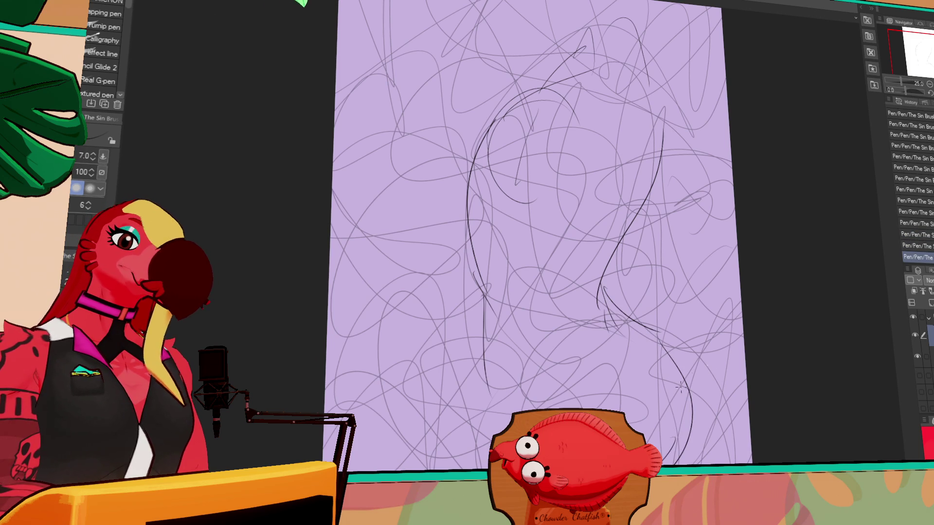
# Step: Redraw the lower-left contour and a longer curve across the upper left until they fit
pyautogui.scroll(-1, 734, 317)
pyautogui.scroll(-1, 735, 316)
pyautogui.moveTo(474, 306)
pyautogui.mouseDown()
pyautogui.moveTo(477, 348)
pyautogui.moveTo(501, 355)
pyautogui.mouseUp()
pyautogui.moveTo(479, 316); pyautogui.dragTo(506, 361)
pyautogui.moveTo(360, 283); pyautogui.dragTo(364, 347)
pyautogui.moveTo(364, 347); pyautogui.dragTo(448, 450)
pyautogui.hotkey('ctrl', 'z')
pyautogui.moveTo(370, 294)
pyautogui.mouseDown()
pyautogui.moveTo(401, 397)
pyautogui.moveTo(489, 446)
pyautogui.mouseUp()
pyautogui.hotkey('ctrl', 'z')
pyautogui.moveTo(367, 331); pyautogui.dragTo(457, 451)
pyautogui.moveTo(385, 265); pyautogui.dragTo(368, 330)
pyautogui.moveTo(325, 311); pyautogui.dragTo(396, 277)
pyautogui.hotkey('ctrl', 'z')
pyautogui.moveTo(344, 296)
pyautogui.mouseDown()
pyautogui.moveTo(372, 273)
pyautogui.moveTo(481, 312)
pyautogui.mouseUp()
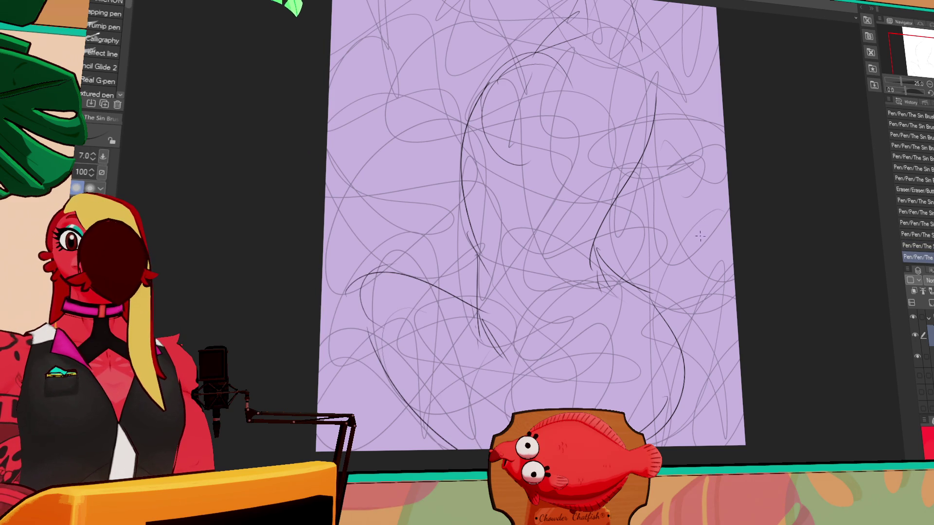
# Step: Erase stray bits of the upper-left stroke and left contour, toggling between Eraser and Pen
pyautogui.moveTo(667, 234); pyautogui.dragTo(671, 232)
pyautogui.press('e')
pyautogui.moveTo(381, 287)
pyautogui.mouseDown()
pyautogui.moveTo(375, 275)
pyautogui.moveTo(396, 265)
pyautogui.moveTo(366, 312)
pyautogui.moveTo(394, 263)
pyautogui.moveTo(433, 280)
pyautogui.mouseUp()
pyautogui.press('p')
pyautogui.hotkey('ctrl', 'z')
pyautogui.moveTo(494, 312)
pyautogui.mouseDown()
pyautogui.moveTo(372, 269)
pyautogui.moveTo(496, 316)
pyautogui.mouseUp()
pyautogui.press('e')
pyautogui.press('p')
pyautogui.press('e')
pyautogui.moveTo(511, 363)
pyautogui.mouseDown()
pyautogui.moveTo(484, 309)
pyautogui.moveTo(487, 316)
pyautogui.mouseUp()
pyautogui.press('p')
pyautogui.press('e')
pyautogui.press('p')
pyautogui.press('e')
pyautogui.press('p')
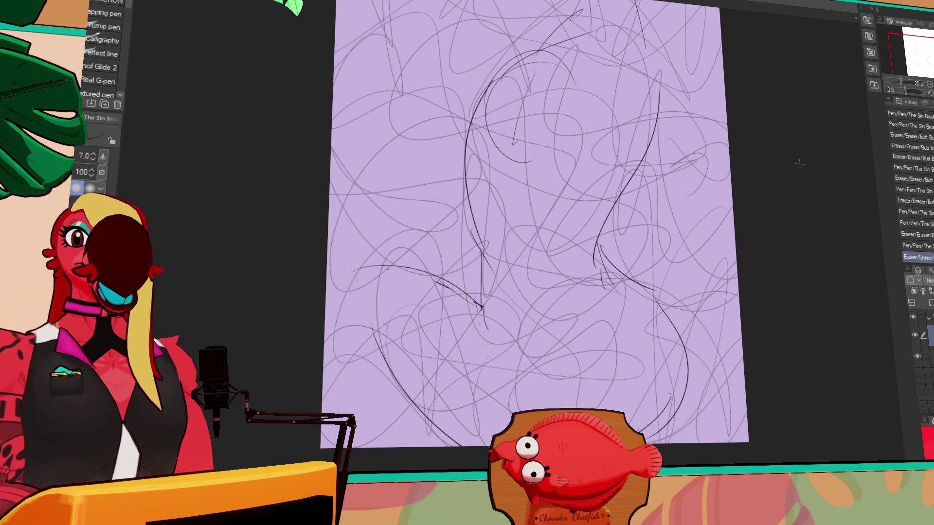
# Step: Redraw the lower-right contour line, switching between pen and eraser
pyautogui.scroll(-2, 757, 246)
pyautogui.press('e')
pyautogui.moveTo(643, 419)
pyautogui.mouseDown()
pyautogui.moveTo(678, 384)
pyautogui.moveTo(634, 422)
pyautogui.moveTo(689, 371)
pyautogui.moveTo(674, 384)
pyautogui.moveTo(678, 371)
pyautogui.mouseUp()
pyautogui.press('p')
pyautogui.press('e')
pyautogui.press('p')
pyautogui.press('e')
pyautogui.moveTo(681, 336)
pyautogui.mouseDown()
pyautogui.moveTo(684, 312)
pyautogui.moveTo(693, 384)
pyautogui.mouseUp()
# Step: Erase part of the lower-right contour and redraw it from higher up
pyautogui.press('p')
pyautogui.press('e')
pyautogui.moveTo(681, 341); pyautogui.dragTo(686, 384)
pyautogui.press('p')
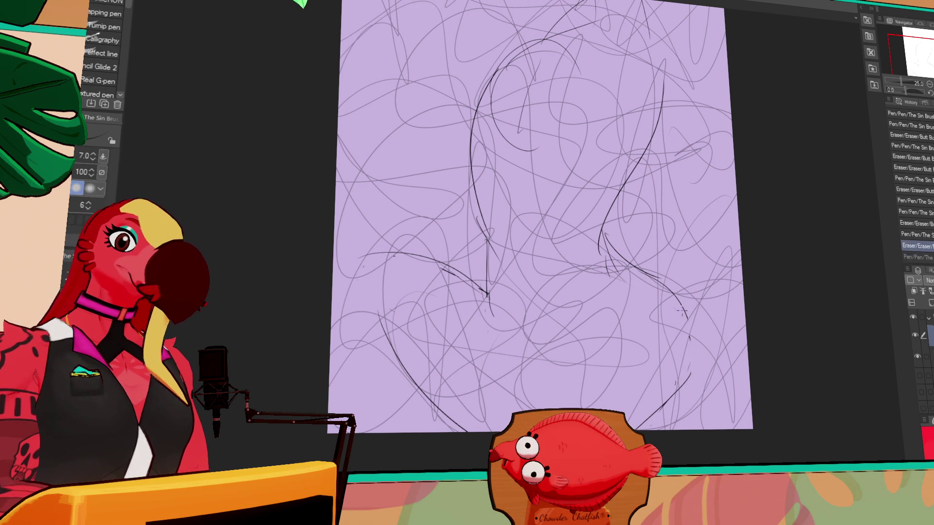
pyautogui.moveTo(691, 311); pyautogui.dragTo(686, 384)
pyautogui.moveTo(717, 322); pyautogui.dragTo(721, 332)
# Step: Erase a stretch of the lower contour, redraw it, and add strokes along it
pyautogui.press('g')
pyautogui.press('e')
pyautogui.moveTo(604, 294); pyautogui.dragTo(622, 316)
pyautogui.press('p')
pyautogui.moveTo(608, 270); pyautogui.dragTo(613, 292)
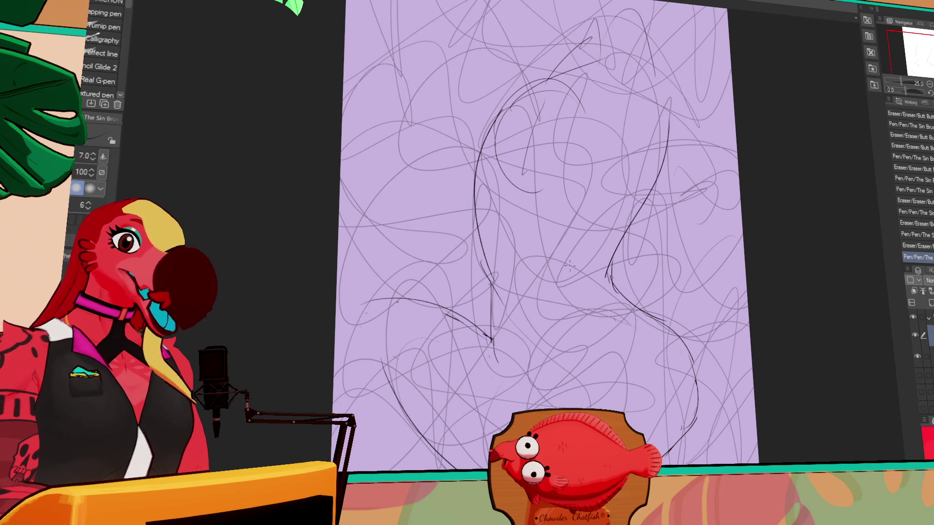
pyautogui.moveTo(591, 229)
pyautogui.mouseDown()
pyautogui.moveTo(585, 292)
pyautogui.moveTo(606, 321)
pyautogui.mouseUp()
# Step: Touch up the lower contour line and add a short stroke to it
pyautogui.press('e')
pyautogui.press('p')
pyautogui.moveTo(591, 277)
pyautogui.mouseDown()
pyautogui.moveTo(579, 287)
pyautogui.moveTo(587, 290)
pyautogui.moveTo(553, 297)
pyautogui.mouseUp()
pyautogui.press('e')
pyautogui.press('p')
pyautogui.moveTo(525, 256)
pyautogui.mouseDown()
pyautogui.moveTo(564, 294)
pyautogui.moveTo(515, 265)
pyautogui.moveTo(487, 280)
pyautogui.moveTo(496, 297)
pyautogui.moveTo(496, 360)
pyautogui.mouseUp()
# Step: Redraw the line at the figure's lower left
pyautogui.press('e')
pyautogui.press('p')
pyautogui.press('e')
pyautogui.press('p')
pyautogui.press('e')
pyautogui.press('p')
pyautogui.moveTo(492, 301)
pyautogui.mouseDown()
pyautogui.moveTo(488, 336)
pyautogui.moveTo(499, 367)
pyautogui.mouseUp()
pyautogui.press('e')
pyautogui.press('p')
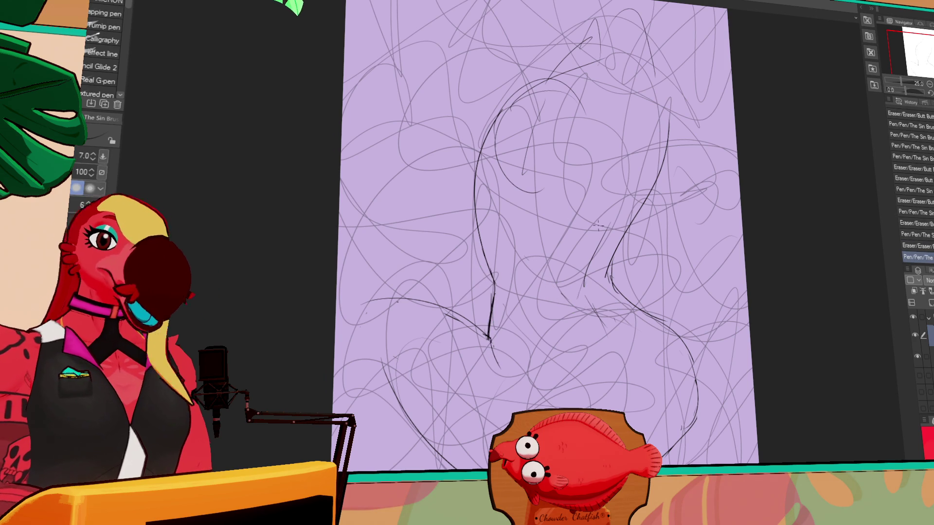
# Step: Undo the latest pen stroke, then erase and redraw the lower-left lines
pyautogui.moveTo(727, 249); pyautogui.dragTo(720, 221)
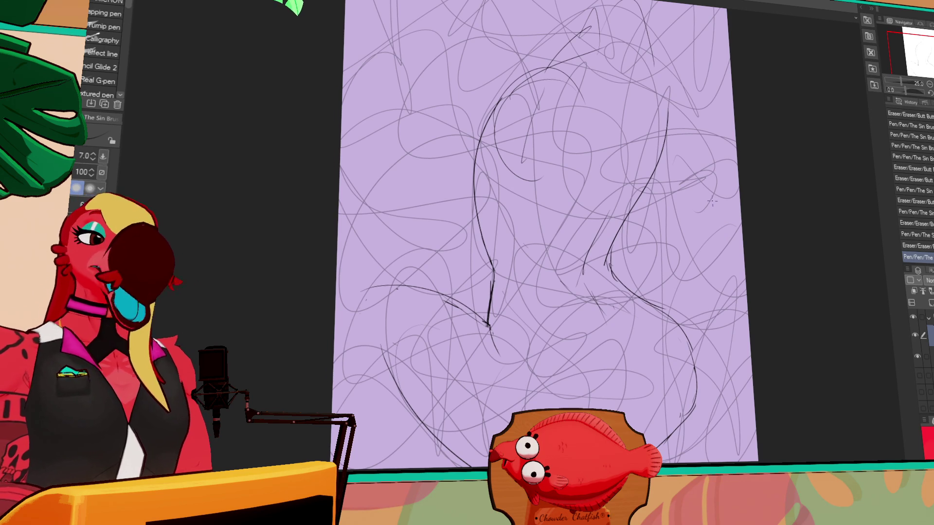
pyautogui.moveTo(701, 183); pyautogui.dragTo(713, 193)
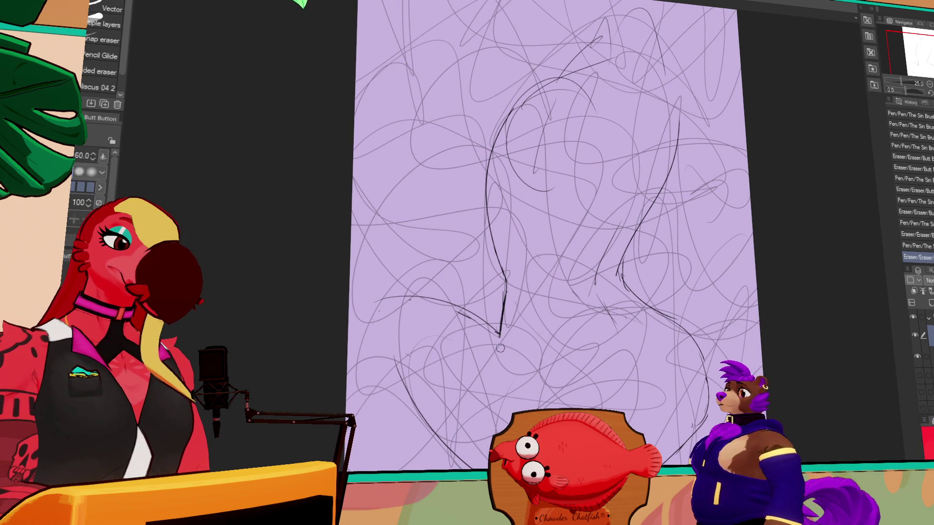
pyautogui.hotkey('ctrl', 'z')
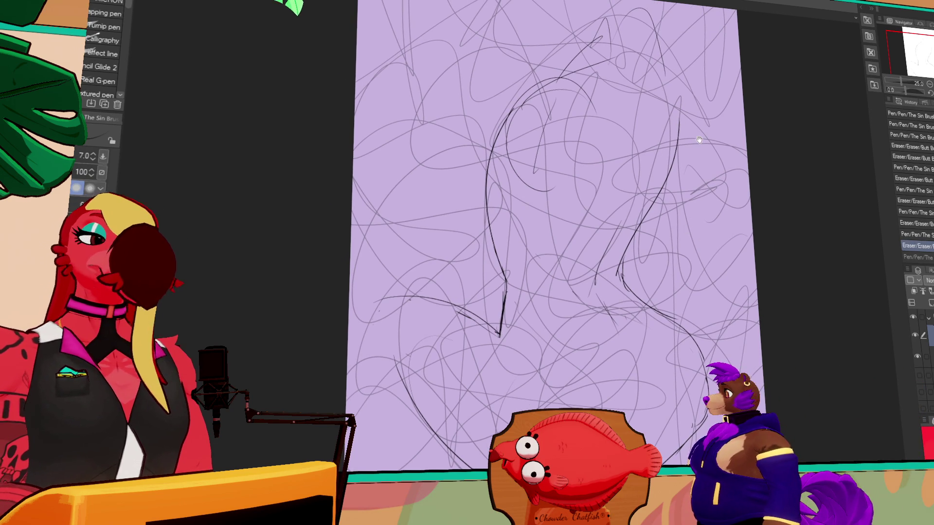
pyautogui.moveTo(699, 140); pyautogui.dragTo(787, 67)
pyautogui.press('e')
pyautogui.moveTo(491, 287); pyautogui.dragTo(535, 370)
pyautogui.press('p')
pyautogui.moveTo(487, 306)
pyautogui.mouseDown()
pyautogui.moveTo(555, 394)
pyautogui.moveTo(574, 394)
pyautogui.mouseUp()
# Step: Retry the lower-left curve, then draw a new curve to the bottom edge and the left outer curve
pyautogui.hotkey('ctrl', 'z')
pyautogui.press('e')
pyautogui.press('p')
pyautogui.moveTo(476, 282); pyautogui.dragTo(549, 394)
pyautogui.hotkey('ctrl', 'z')
pyautogui.hotkey('ctrl', 'y')
pyautogui.hotkey('ctrl', 'z')
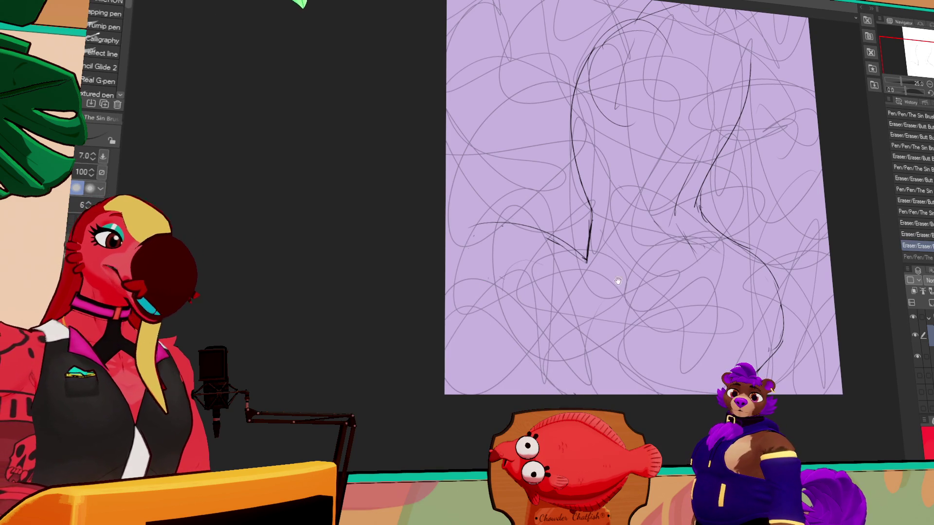
pyautogui.moveTo(480, 306); pyautogui.dragTo(560, 391)
pyautogui.moveTo(501, 224)
pyautogui.mouseDown()
pyautogui.moveTo(467, 253)
pyautogui.moveTo(457, 307)
pyautogui.moveTo(477, 341)
pyautogui.mouseUp()
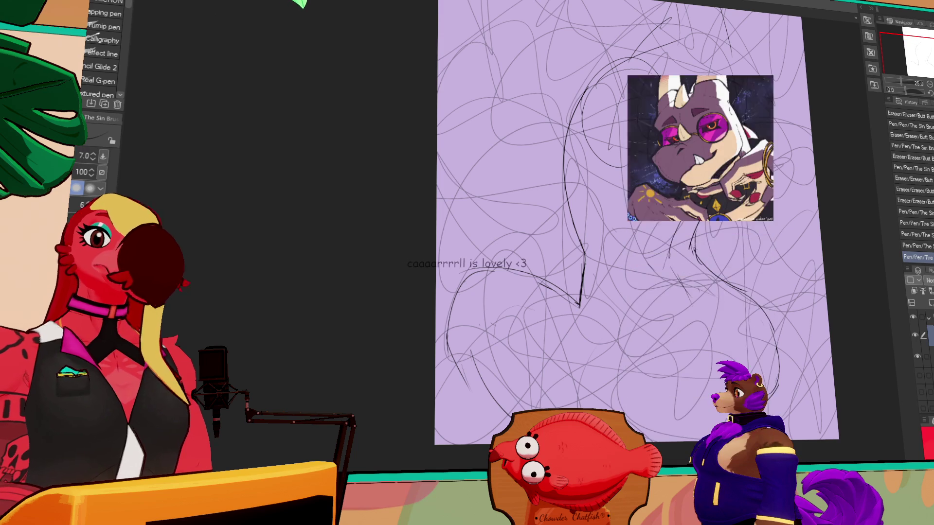
# Step: Erase stray lines and the lines in the middle of the lower body
pyautogui.press('e')
pyautogui.moveTo(581, 317); pyautogui.dragTo(584, 321)
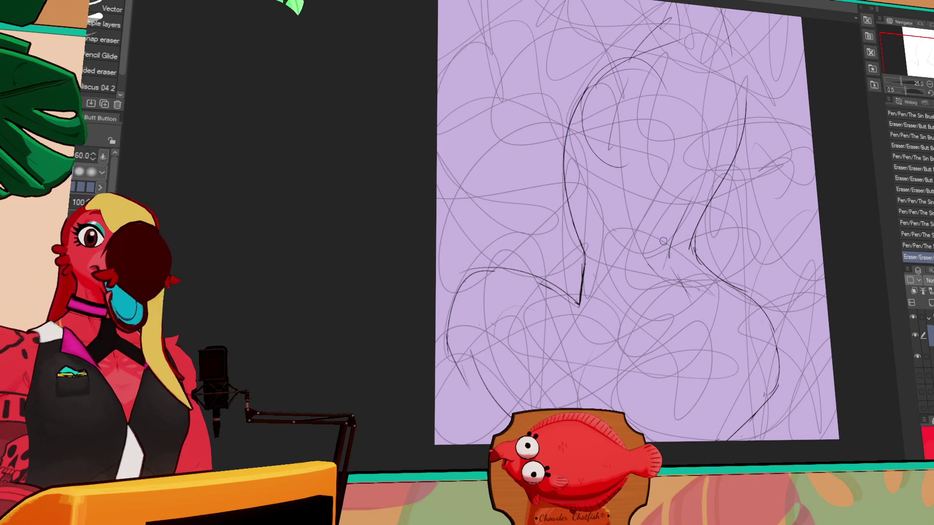
pyautogui.scroll(2, 697, 206)
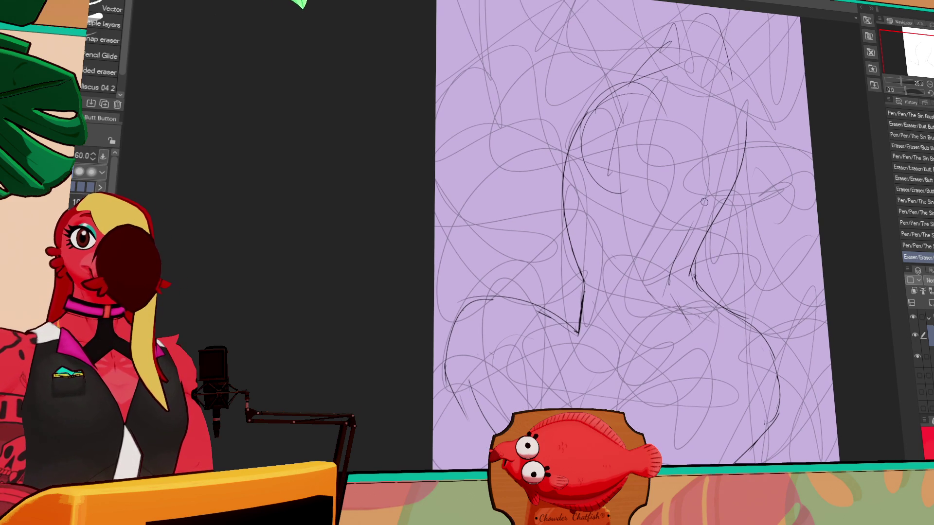
pyautogui.press('p')
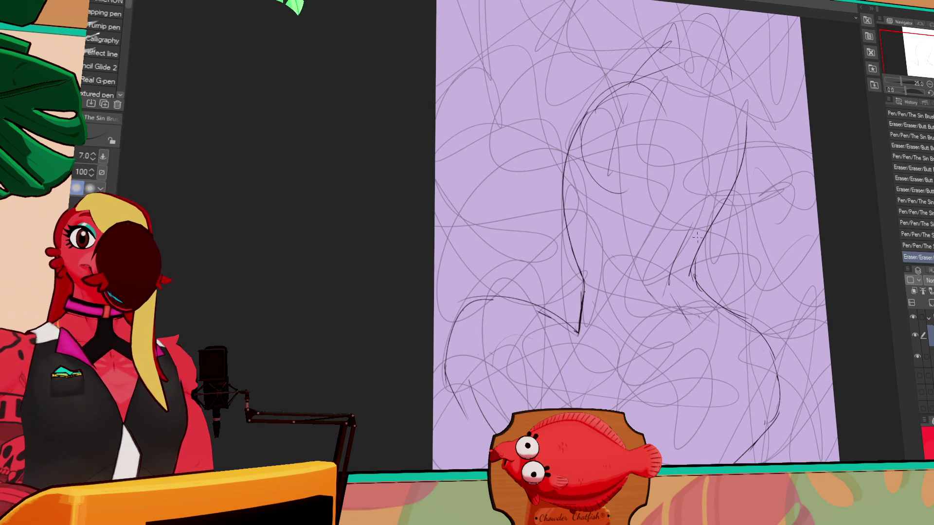
pyautogui.press('e')
pyautogui.moveTo(540, 317)
pyautogui.mouseDown()
pyautogui.moveTo(571, 307)
pyautogui.moveTo(560, 304)
pyautogui.moveTo(588, 321)
pyautogui.moveTo(580, 314)
pyautogui.moveTo(574, 340)
pyautogui.mouseUp()
pyautogui.press('p')
# Step: Try a redrawn stroke on the lower contour and undo it
pyautogui.press('e')
pyautogui.press('p')
pyautogui.press('e')
pyautogui.press('p')
pyautogui.press('e')
pyautogui.press('p')
pyautogui.moveTo(587, 290)
pyautogui.mouseDown()
pyautogui.moveTo(582, 341)
pyautogui.moveTo(578, 331)
pyautogui.mouseUp()
pyautogui.hotkey('ctrl', 'z')
pyautogui.press('e')
pyautogui.press('p')
# Step: Draw the right hip curve and rework the lower hip stroke beneath it
pyautogui.scroll(-1, 603, 285)
pyautogui.press('e')
pyautogui.press('p')
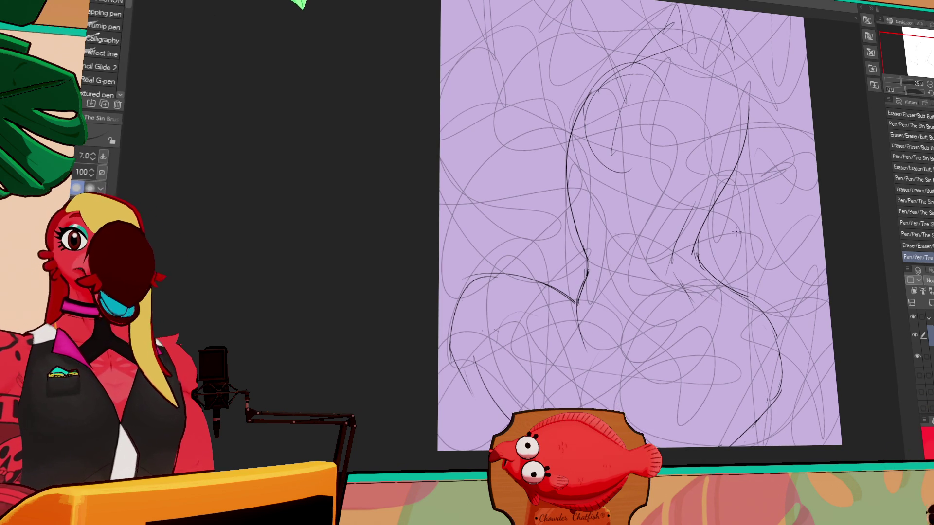
pyautogui.moveTo(763, 260); pyautogui.dragTo(778, 266)
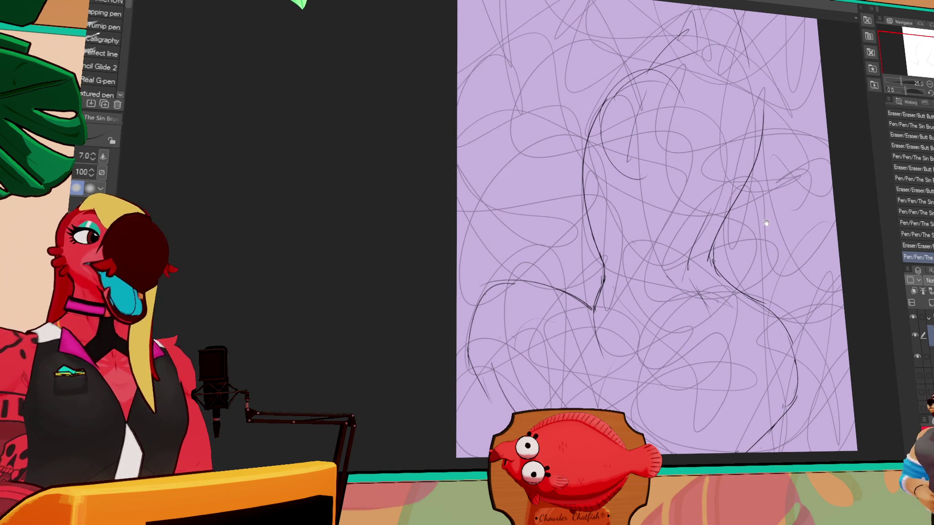
pyautogui.scroll(-1, 763, 209)
pyautogui.moveTo(704, 288); pyautogui.dragTo(734, 428)
pyautogui.moveTo(744, 336); pyautogui.dragTo(730, 433)
pyautogui.hotkey('ctrl', 'z')
pyautogui.moveTo(744, 353); pyautogui.dragTo(733, 428)
pyautogui.hotkey('ctrl', 'z')
pyautogui.moveTo(749, 374); pyautogui.dragTo(730, 433)
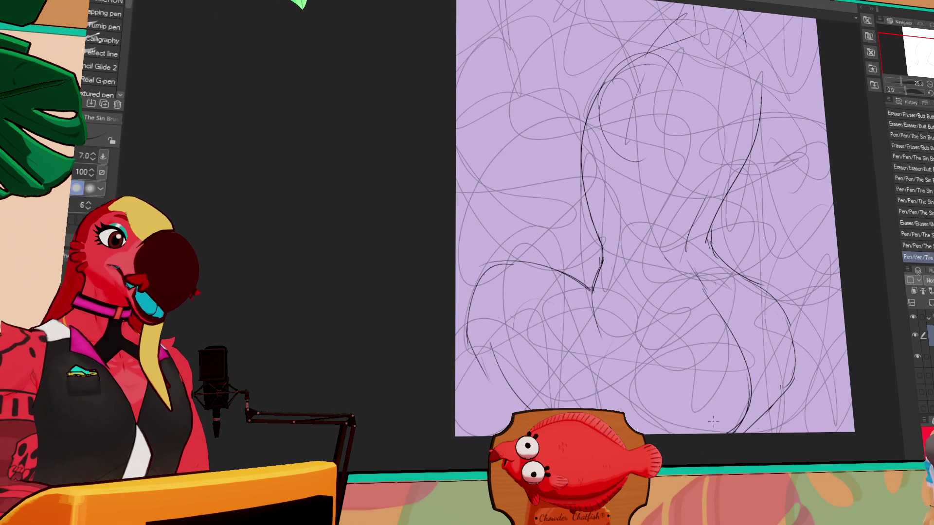
# Step: Rework the small lower-right hip strokes, undoing the unsuccessful attempts
pyautogui.moveTo(779, 360)
pyautogui.mouseDown()
pyautogui.moveTo(759, 409)
pyautogui.moveTo(777, 407)
pyautogui.mouseUp()
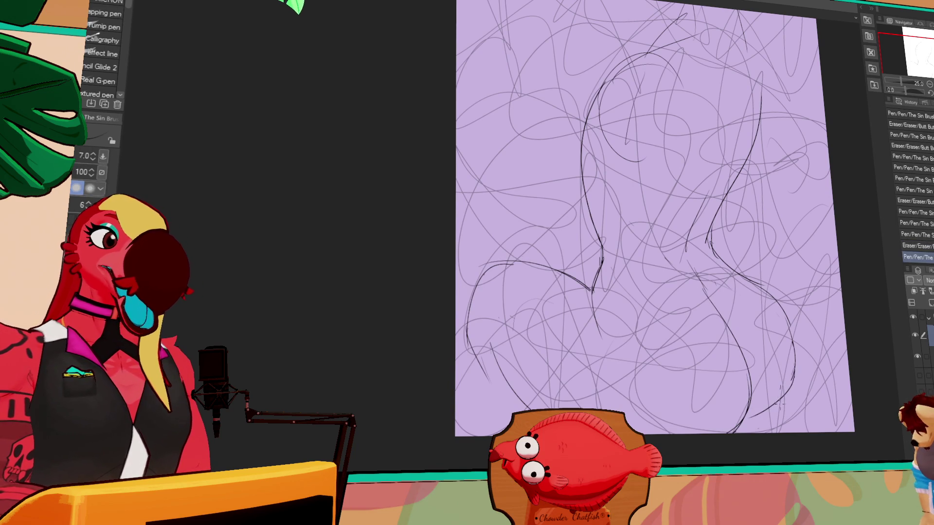
pyautogui.hotkey('ctrl', 'z')
pyautogui.moveTo(793, 376); pyautogui.dragTo(777, 406)
pyautogui.scroll(1, 777, 407)
pyautogui.hotkey('ctrl', 'z')
pyautogui.moveTo(793, 372)
pyautogui.mouseDown()
pyautogui.moveTo(772, 415)
pyautogui.moveTo(742, 432)
pyautogui.mouseUp()
pyautogui.hotkey('ctrl', 'z')
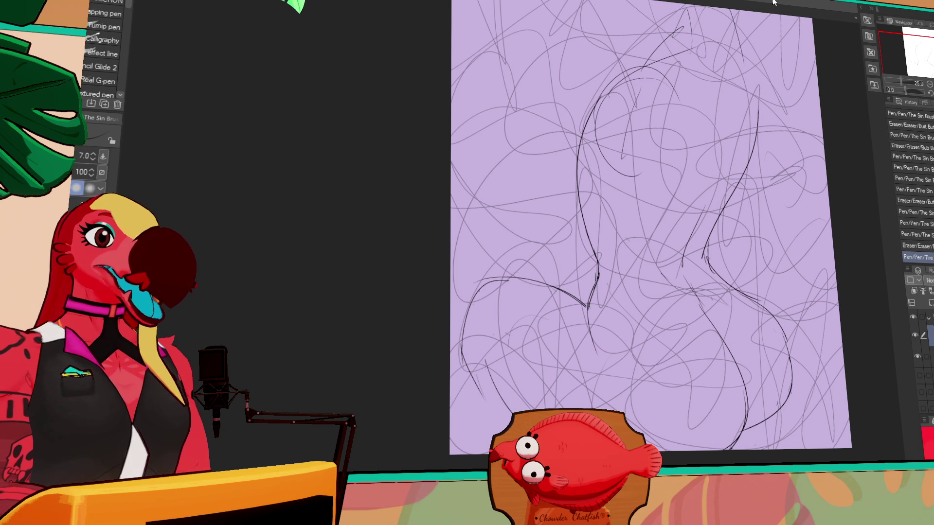
pyautogui.press('e')
# Step: Erase part of the right-side line and retry a curved stroke across the hip
pyautogui.moveTo(693, 289)
pyautogui.mouseDown()
pyautogui.moveTo(719, 335)
pyautogui.moveTo(727, 331)
pyautogui.moveTo(743, 375)
pyautogui.mouseUp()
pyautogui.press('p')
pyautogui.moveTo(664, 325); pyautogui.dragTo(742, 372)
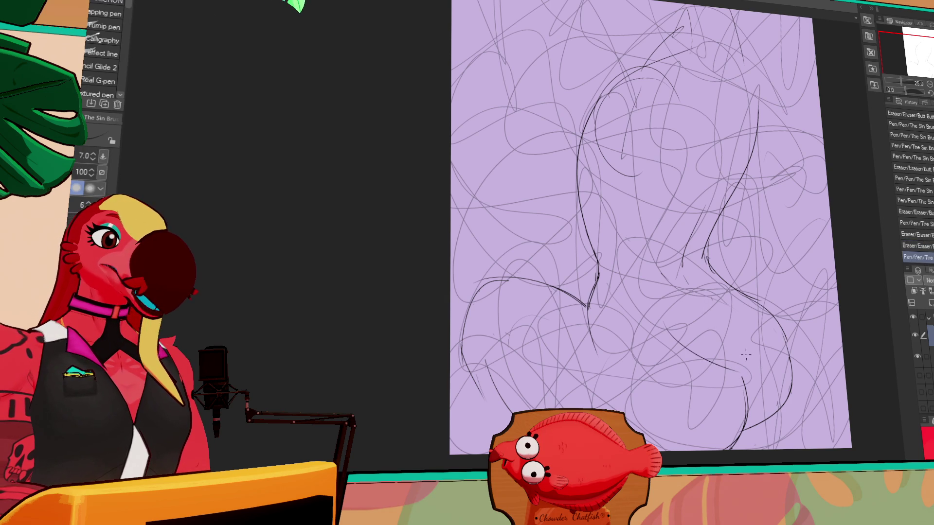
pyautogui.hotkey('ctrl', 'z')
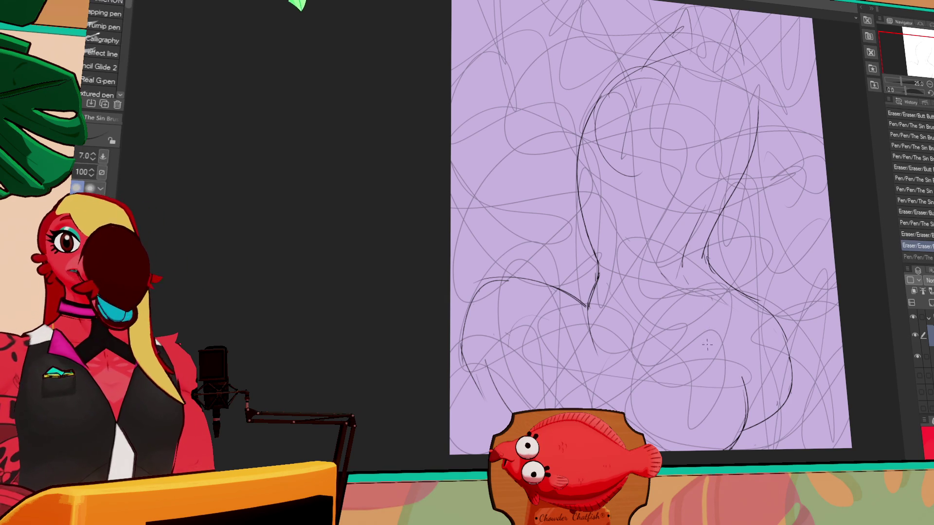
pyautogui.moveTo(807, 325); pyautogui.dragTo(796, 317)
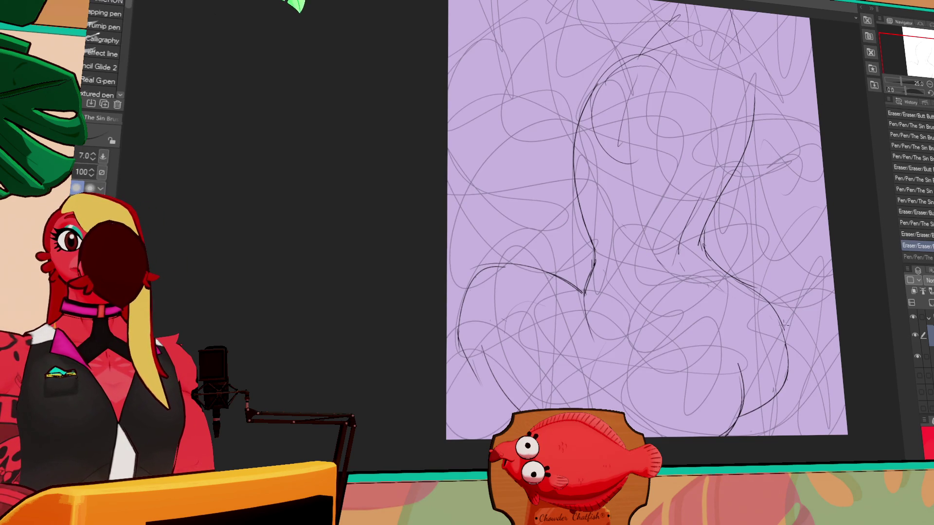
pyautogui.moveTo(663, 302); pyautogui.dragTo(740, 372)
pyautogui.hotkey('ctrl', 'z')
pyautogui.hotkey('ctrl', 'z')
pyautogui.moveTo(662, 301)
pyautogui.mouseDown()
pyautogui.moveTo(740, 372)
pyautogui.moveTo(748, 355)
pyautogui.mouseUp()
# Step: Undo trial strokes along the figure's side and erase a small stray bit of line
pyautogui.press('e')
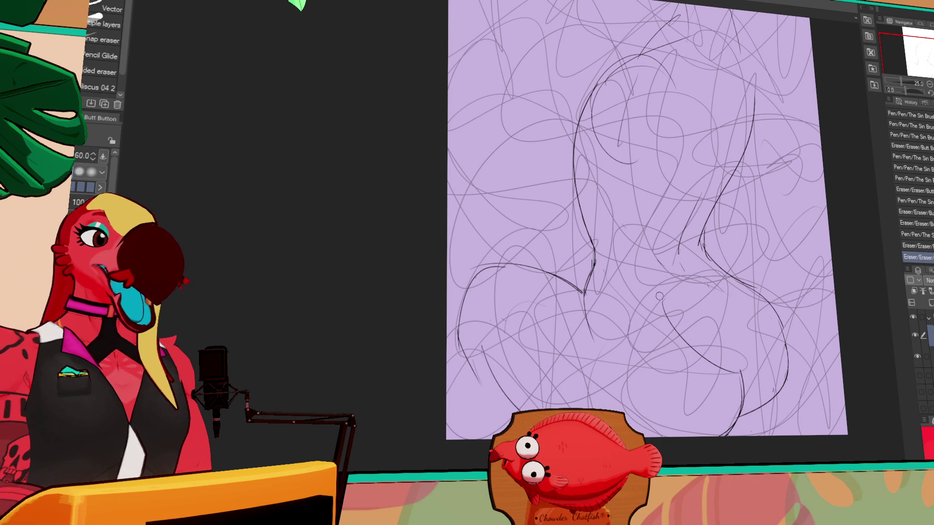
pyautogui.press('p')
pyautogui.moveTo(658, 314); pyautogui.dragTo(686, 343)
pyautogui.moveTo(730, 282); pyautogui.dragTo(768, 335)
pyautogui.hotkey('ctrl', 'z')
pyautogui.hotkey('ctrl', 'z')
pyautogui.hotkey('ctrl', 'z')
pyautogui.hotkey('ctrl', 'z')
pyautogui.hotkey('ctrl', 'z')
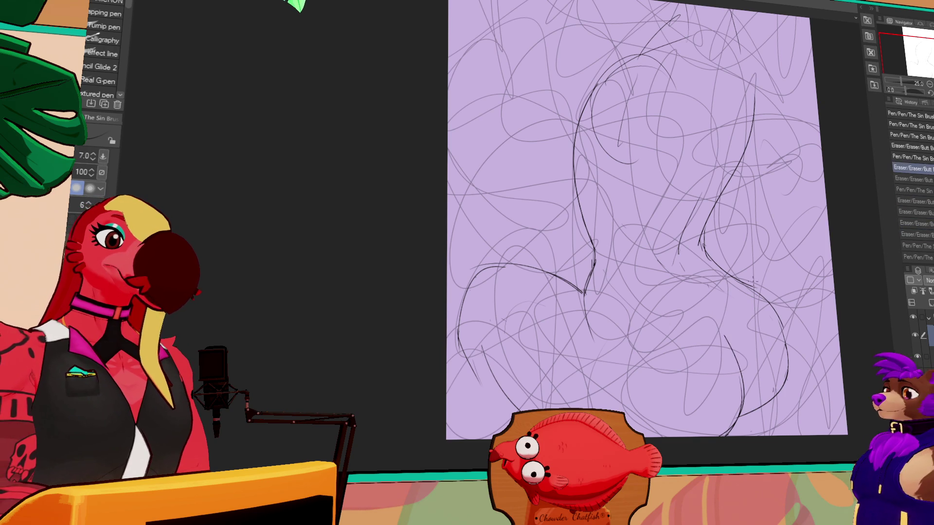
pyautogui.press('e')
pyautogui.moveTo(700, 292); pyautogui.dragTo(712, 318)
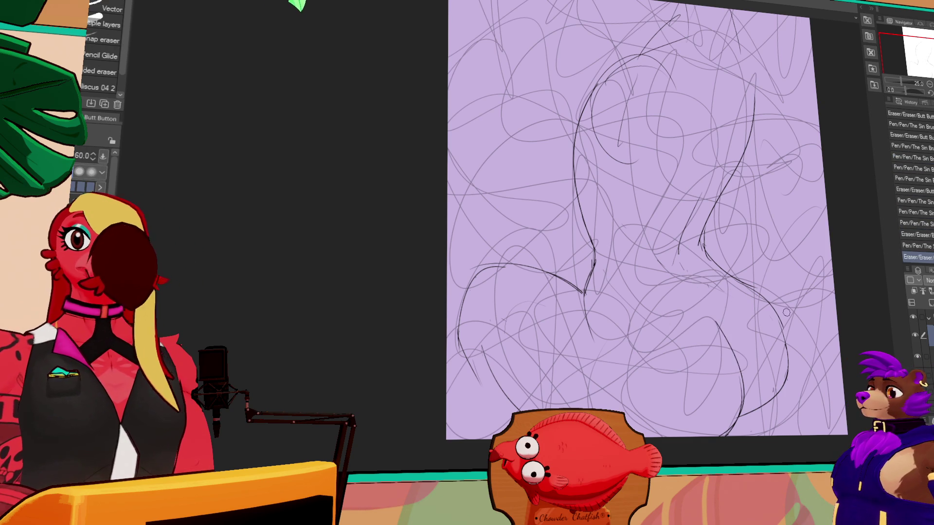
pyautogui.press('p')
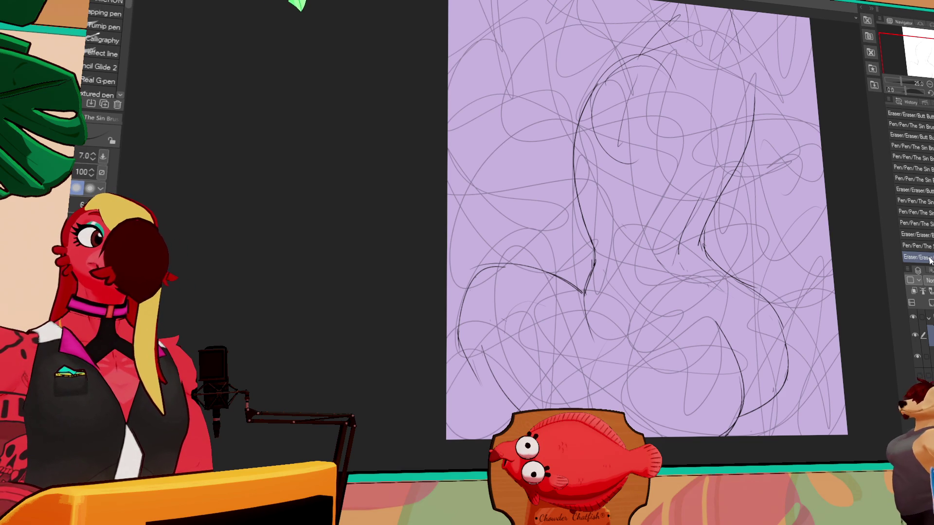
# Step: Redraw a stroke on the lower-left outline and erase a small stray mark
pyautogui.scroll(1, 915, 195)
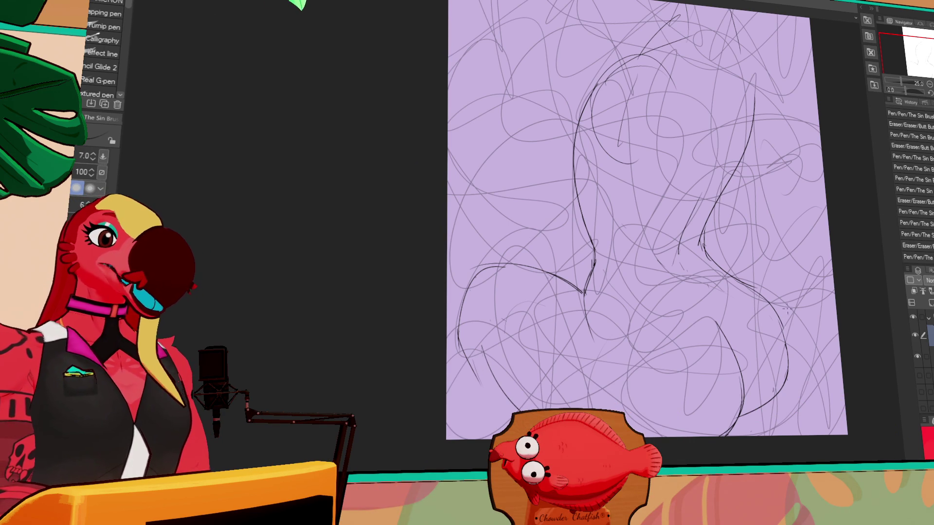
pyautogui.click(732, 351)
pyautogui.click(731, 353)
pyautogui.hotkey('ctrl', 'z')
pyautogui.moveTo(729, 347); pyautogui.dragTo(741, 370)
pyautogui.hotkey('ctrl', 'z')
pyautogui.press('e')
pyautogui.click(741, 375)
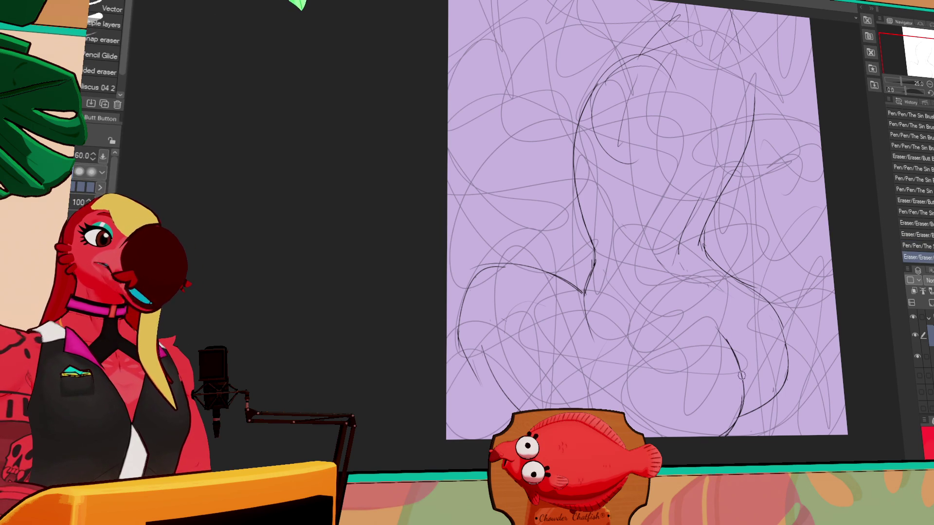
pyautogui.press('p')
# Step: Add a short line near the figure's middle and draw a new arc at the top
pyautogui.moveTo(779, 347); pyautogui.dragTo(785, 355)
pyautogui.moveTo(798, 312); pyautogui.dragTo(815, 324)
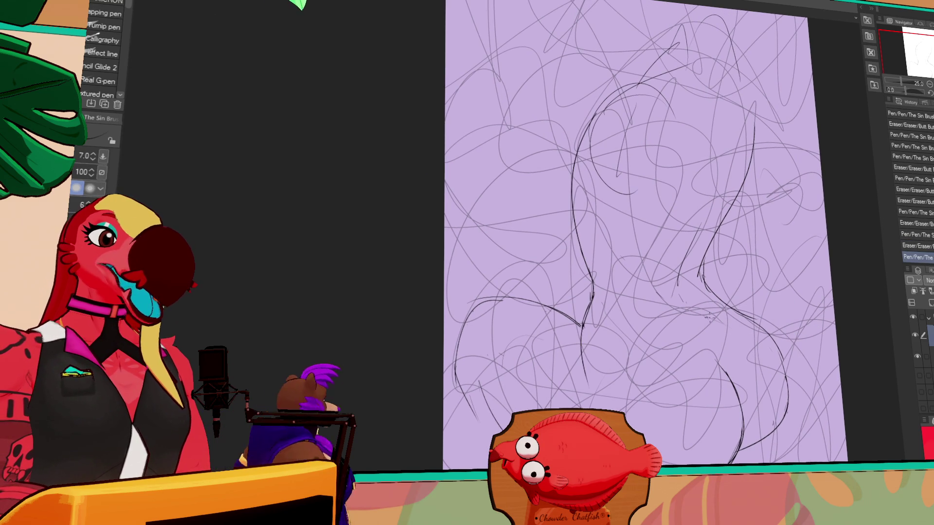
pyautogui.moveTo(583, 325); pyautogui.dragTo(592, 354)
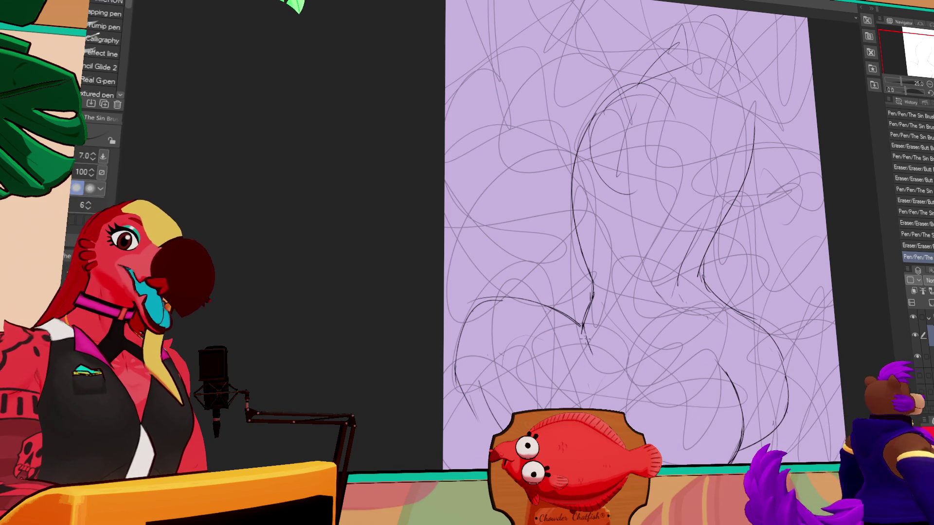
pyautogui.moveTo(723, 316); pyautogui.dragTo(752, 279)
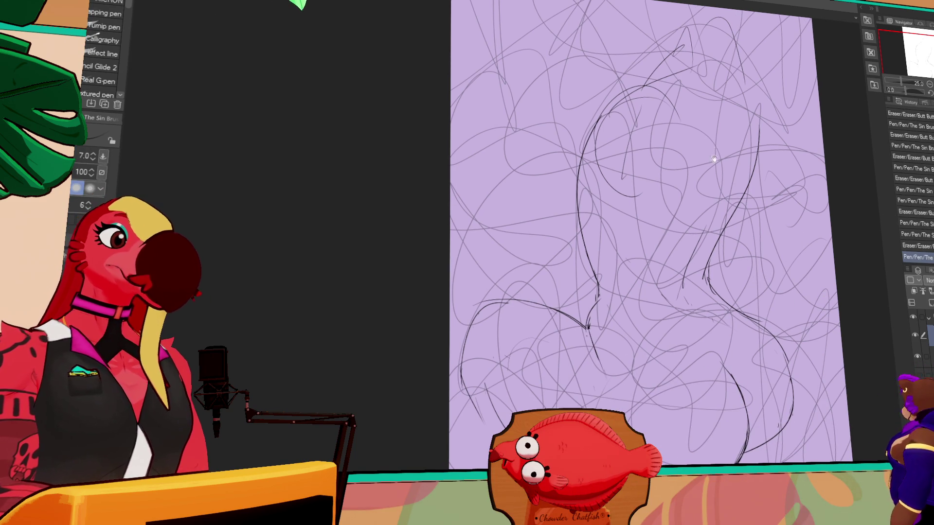
pyautogui.moveTo(716, 151); pyautogui.dragTo(750, 156)
pyautogui.hotkey('ctrl', 'z')
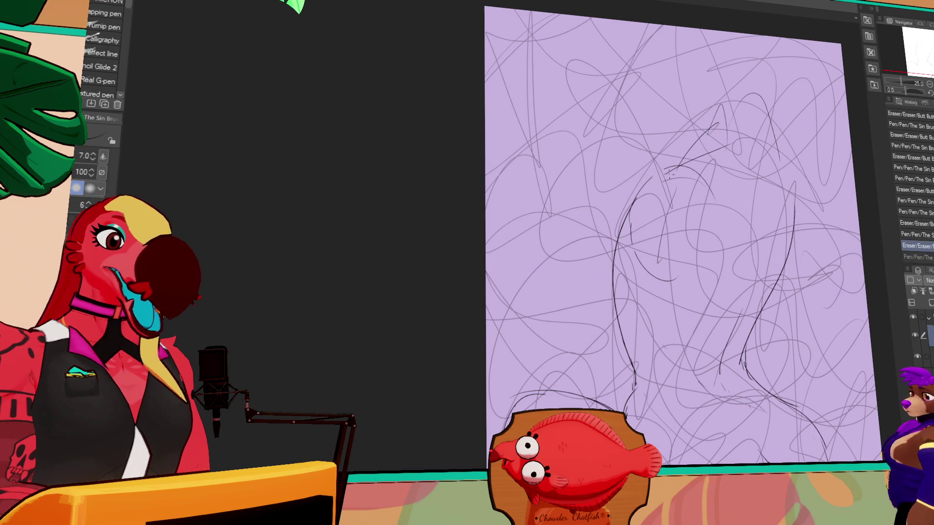
pyautogui.moveTo(668, 169); pyautogui.dragTo(725, 250)
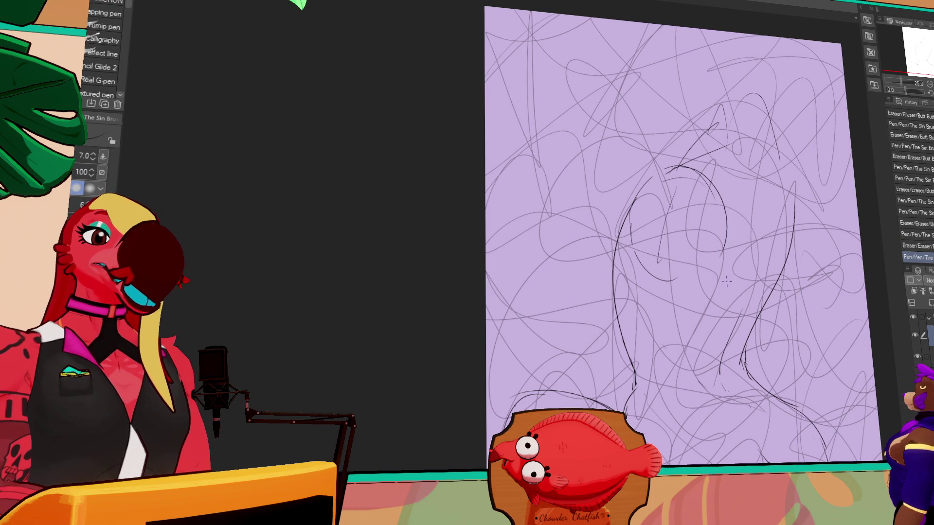
# Step: Erase old lines on the figure's left side and try, then undo, new left-contour strokes
pyautogui.press('e')
pyautogui.moveTo(635, 219)
pyautogui.mouseDown()
pyautogui.moveTo(657, 265)
pyautogui.moveTo(651, 301)
pyautogui.mouseUp()
pyautogui.press('p')
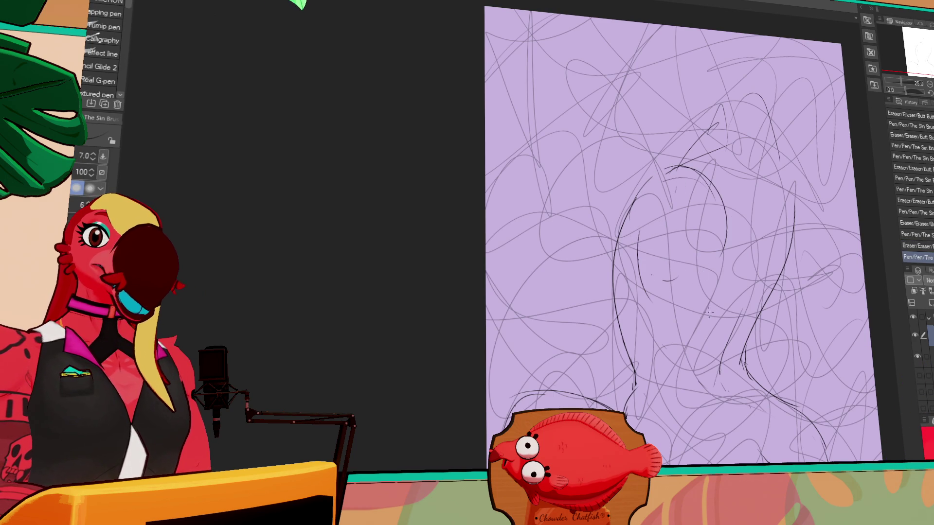
pyautogui.hotkey('ctrl', 'z')
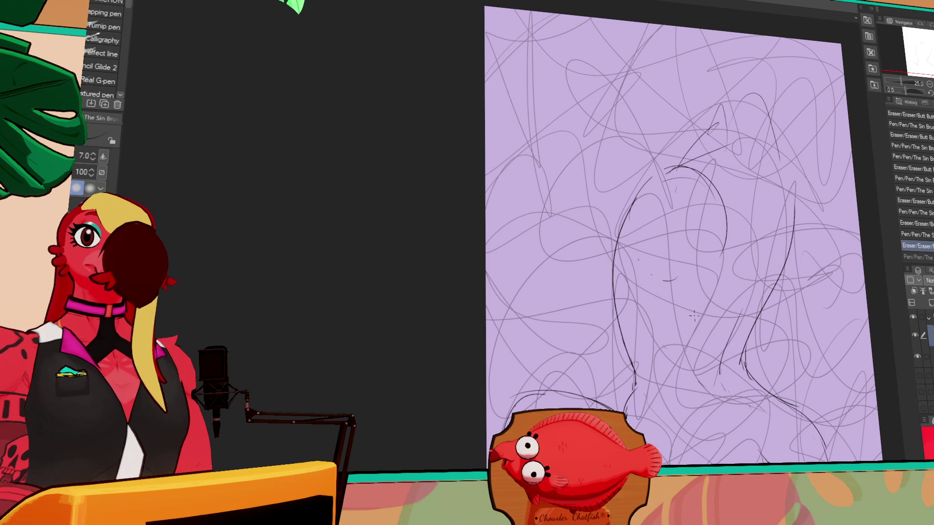
pyautogui.press('e')
pyautogui.moveTo(663, 280); pyautogui.dragTo(678, 254)
pyautogui.press('p')
pyautogui.moveTo(637, 207); pyautogui.dragTo(623, 299)
pyautogui.hotkey('ctrl', 'z')
pyautogui.hotkey('ctrl', 'z')
pyautogui.moveTo(628, 237); pyautogui.dragTo(612, 319)
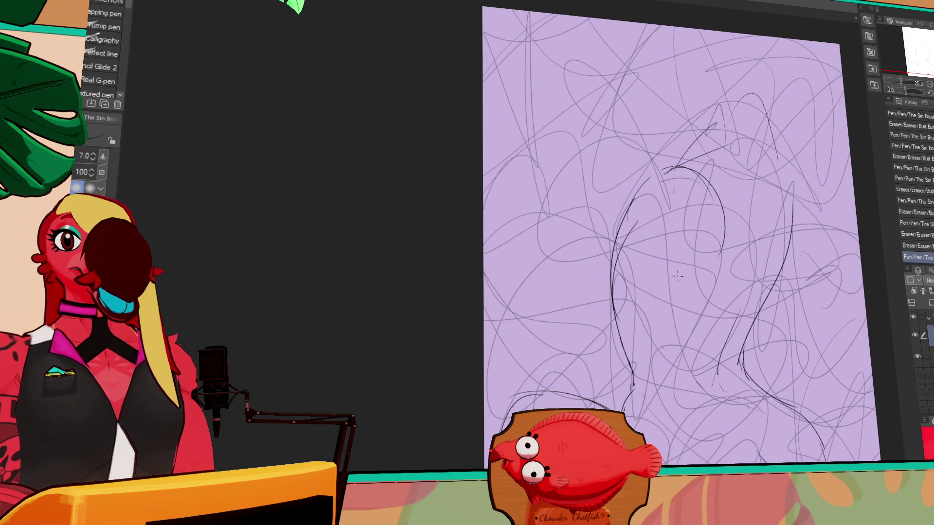
pyautogui.hotkey('ctrl', 'z')
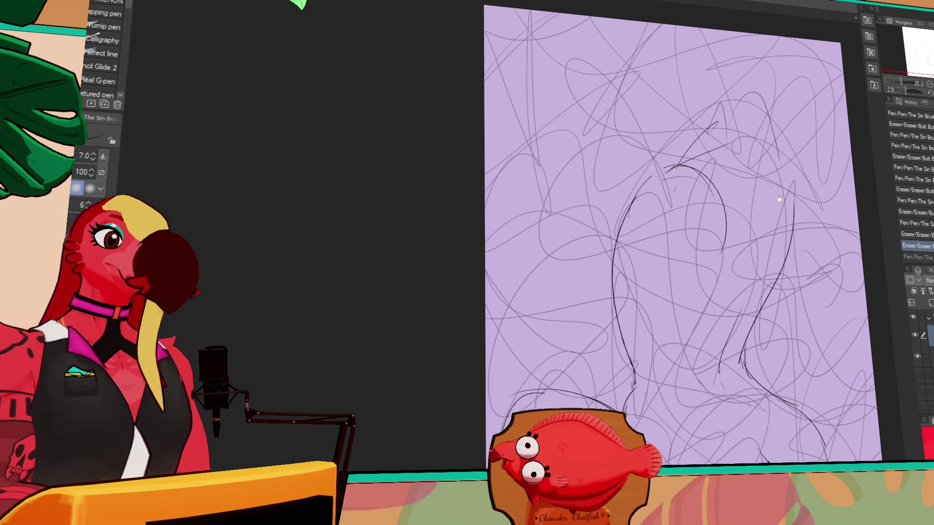
# Step: Draw and refine the arc over the head and add an arc on the right shoulder
pyautogui.moveTo(627, 219)
pyautogui.mouseDown()
pyautogui.moveTo(637, 192)
pyautogui.moveTo(676, 166)
pyautogui.moveTo(708, 176)
pyautogui.moveTo(672, 171)
pyautogui.mouseUp()
pyautogui.moveTo(701, 200); pyautogui.dragTo(706, 187)
pyautogui.press('p')
pyautogui.moveTo(649, 176); pyautogui.dragTo(702, 168)
pyautogui.hotkey('ctrl', 'z')
pyautogui.moveTo(642, 183); pyautogui.dragTo(725, 200)
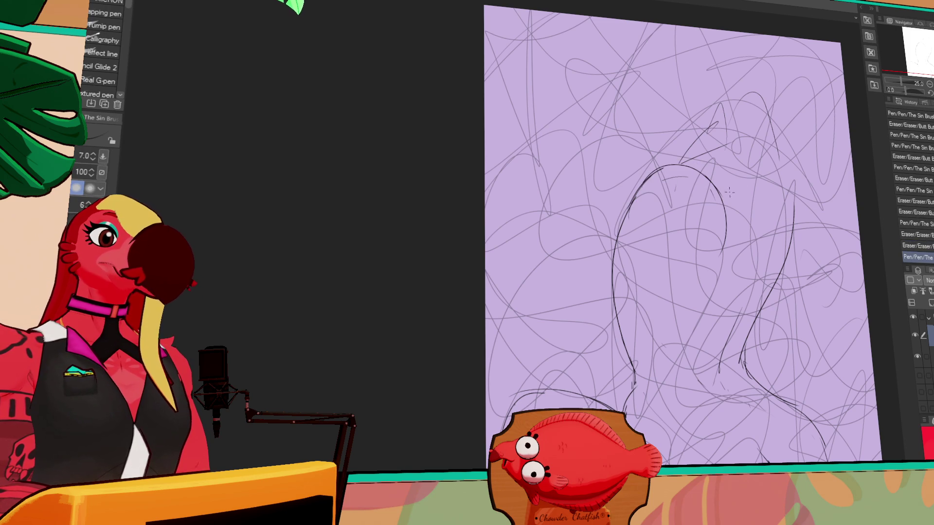
pyautogui.moveTo(777, 145); pyautogui.dragTo(809, 205)
# Step: Draw a line down the centre of the back and hide the scribble layer
pyautogui.press('e')
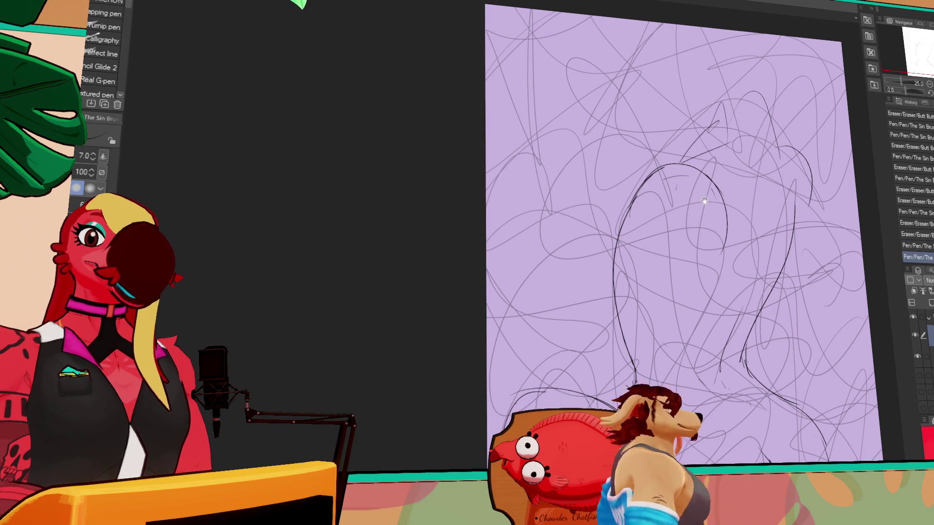
pyautogui.moveTo(715, 204); pyautogui.dragTo(718, 206)
pyautogui.scroll(-3, 715, 203)
pyautogui.press('p')
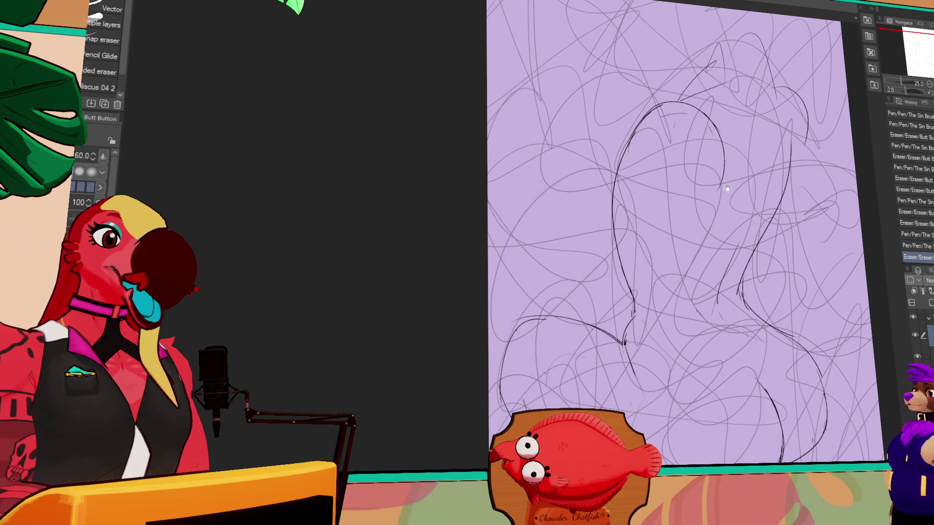
pyautogui.moveTo(710, 274); pyautogui.dragTo(689, 149)
pyautogui.hotkey('ctrl', 'z')
pyautogui.hotkey('ctrl', 'y')
pyautogui.click(917, 357)
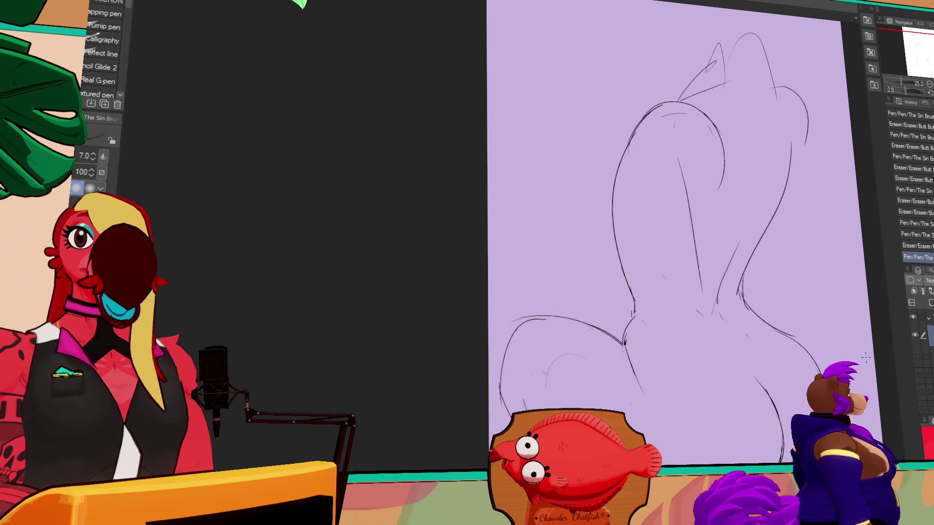
# Step: Lasso the head area, shift it slightly right and deselect it
pyautogui.moveTo(839, 360); pyautogui.dragTo(828, 418)
pyautogui.press('m')
pyautogui.moveTo(680, 159)
pyautogui.mouseDown()
pyautogui.moveTo(670, 155)
pyautogui.moveTo(816, 143)
pyautogui.moveTo(798, 214)
pyautogui.moveTo(759, 185)
pyautogui.moveTo(776, 177)
pyautogui.mouseUp()
pyautogui.press('k')
pyautogui.hotkey('ctrl', 'd')
# Step: Sketch new lines above the figure's top and erase stray lines around it
pyautogui.press('e')
pyautogui.moveTo(693, 125); pyautogui.dragTo(667, 162)
pyautogui.press('p')
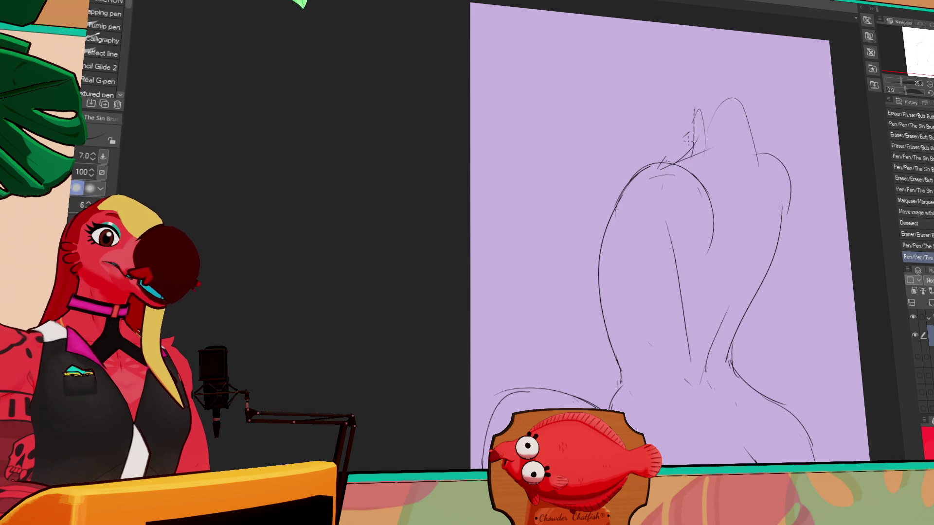
pyautogui.moveTo(682, 110); pyautogui.dragTo(691, 153)
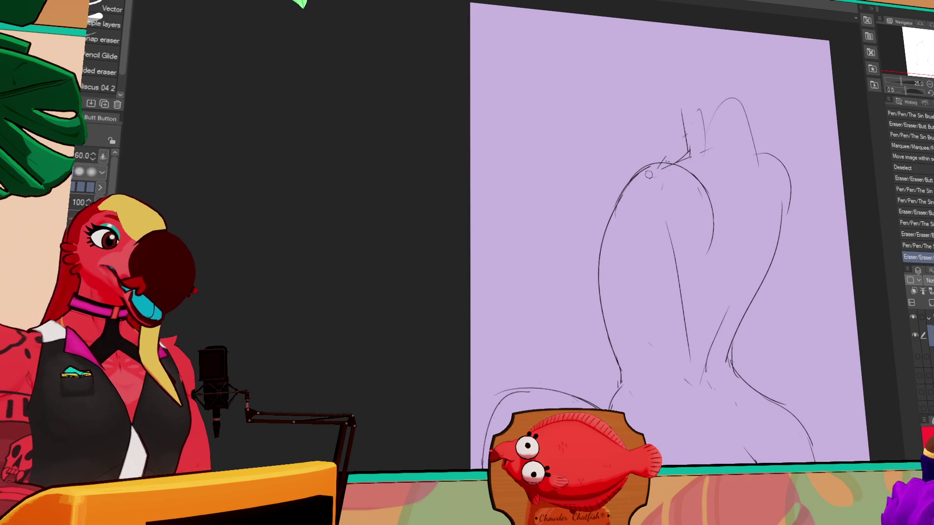
pyautogui.moveTo(627, 243); pyautogui.dragTo(621, 250)
pyautogui.moveTo(741, 288)
pyautogui.mouseDown()
pyautogui.moveTo(726, 198)
pyautogui.moveTo(727, 229)
pyautogui.mouseUp()
pyautogui.moveTo(730, 404); pyautogui.dragTo(738, 407)
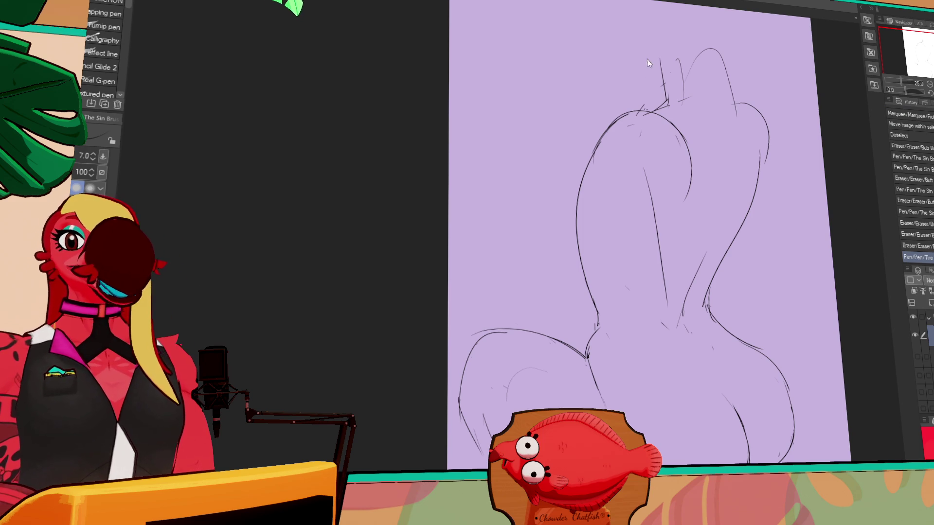
pyautogui.hotkey('ctrl', 'v')
pyautogui.press('k')
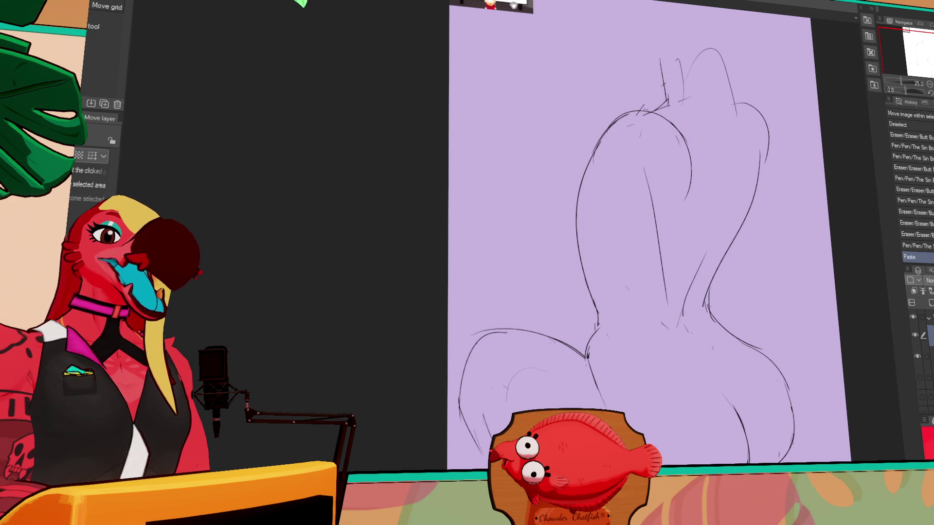
pyautogui.scroll(6, 545, 137)
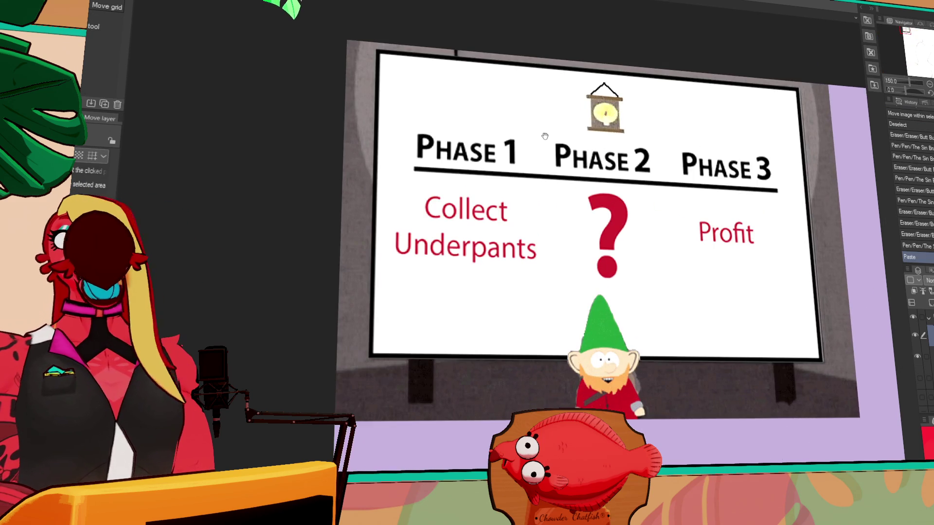
pyautogui.moveTo(545, 137)
pyautogui.mouseDown()
pyautogui.moveTo(554, 159)
pyautogui.moveTo(540, 148)
pyautogui.mouseUp()
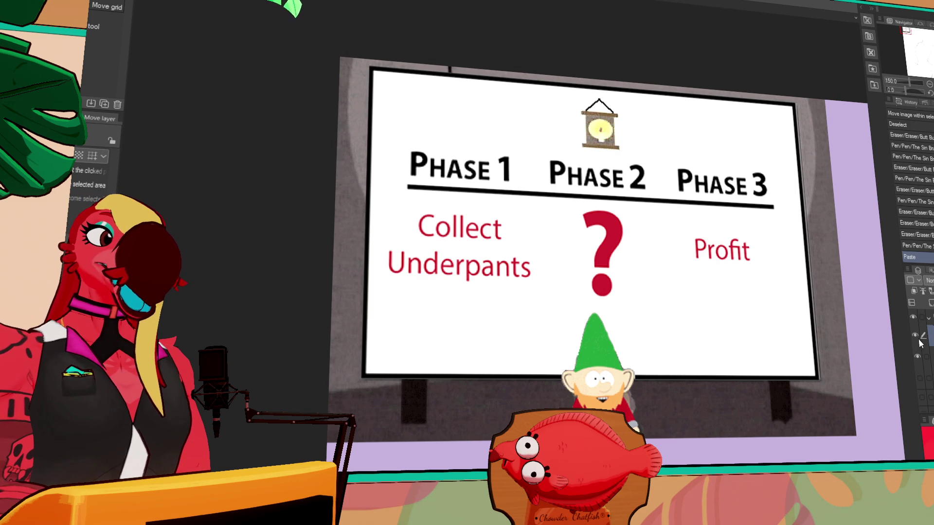
pyautogui.press('Delete')
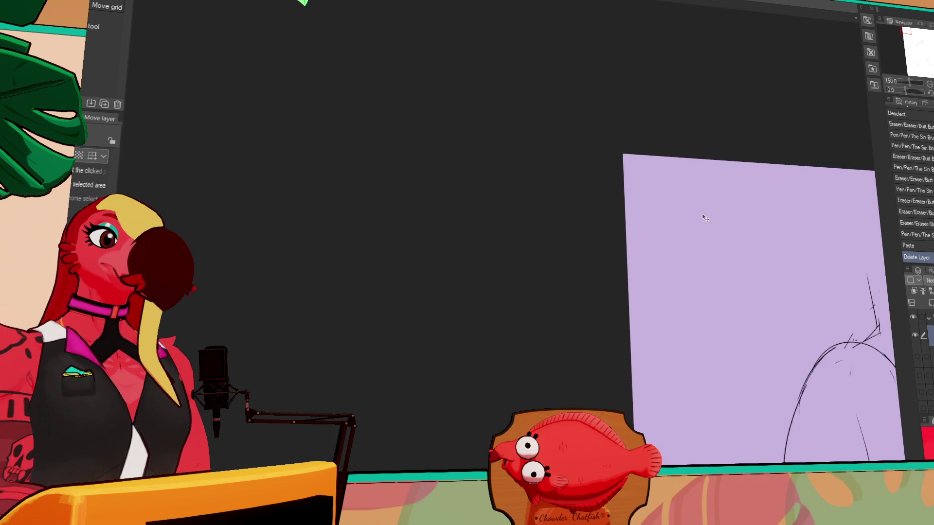
# Step: Sketch the figure's inner curves, vertical inner lines and right contour
pyautogui.scroll(-2, 511, 130)
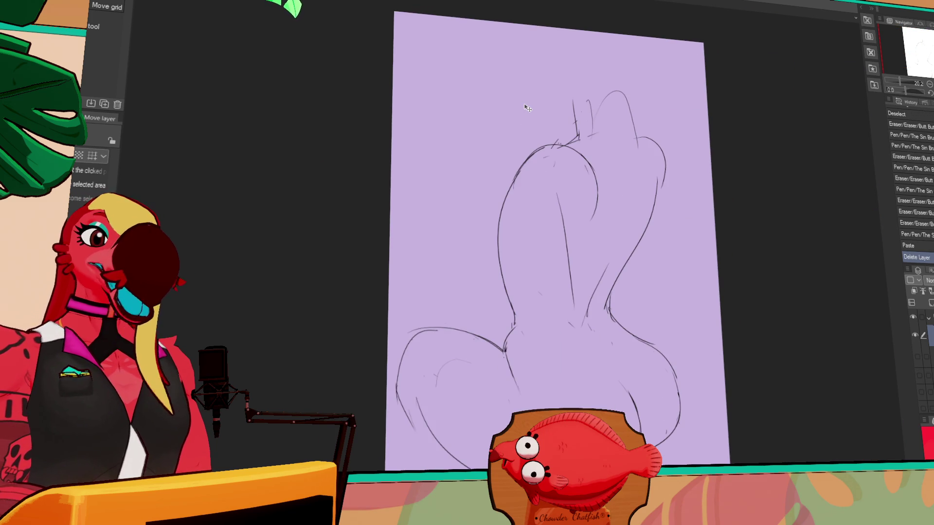
pyautogui.press('p')
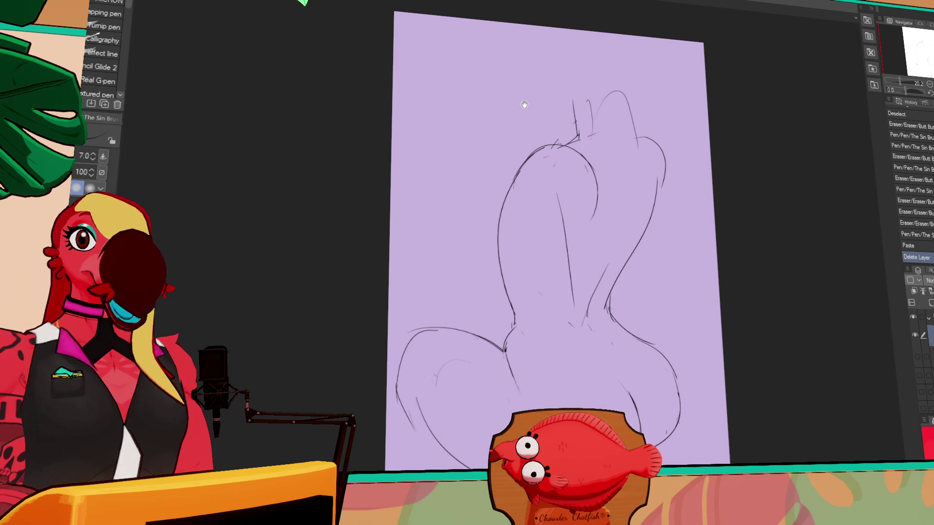
pyautogui.moveTo(525, 104); pyautogui.dragTo(549, 113)
pyautogui.moveTo(565, 263); pyautogui.dragTo(554, 212)
pyautogui.moveTo(614, 198); pyautogui.dragTo(614, 229)
pyautogui.moveTo(550, 214)
pyautogui.mouseDown()
pyautogui.moveTo(586, 329)
pyautogui.moveTo(589, 221)
pyautogui.moveTo(578, 321)
pyautogui.mouseUp()
pyautogui.moveTo(557, 239); pyautogui.dragTo(598, 333)
pyautogui.moveTo(615, 215); pyautogui.dragTo(620, 289)
pyautogui.moveTo(612, 311); pyautogui.dragTo(609, 333)
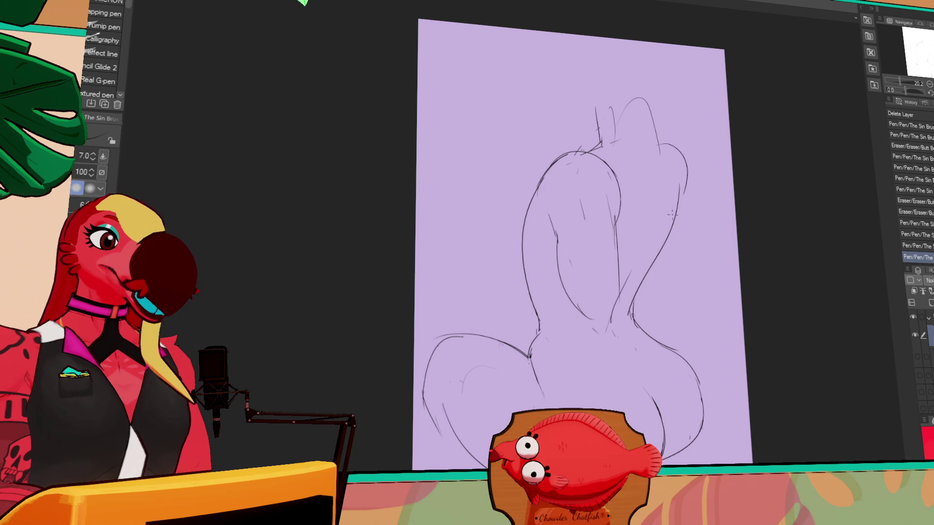
pyautogui.moveTo(642, 155)
pyautogui.mouseDown()
pyautogui.moveTo(655, 209)
pyautogui.moveTo(681, 205)
pyautogui.moveTo(673, 223)
pyautogui.mouseUp()
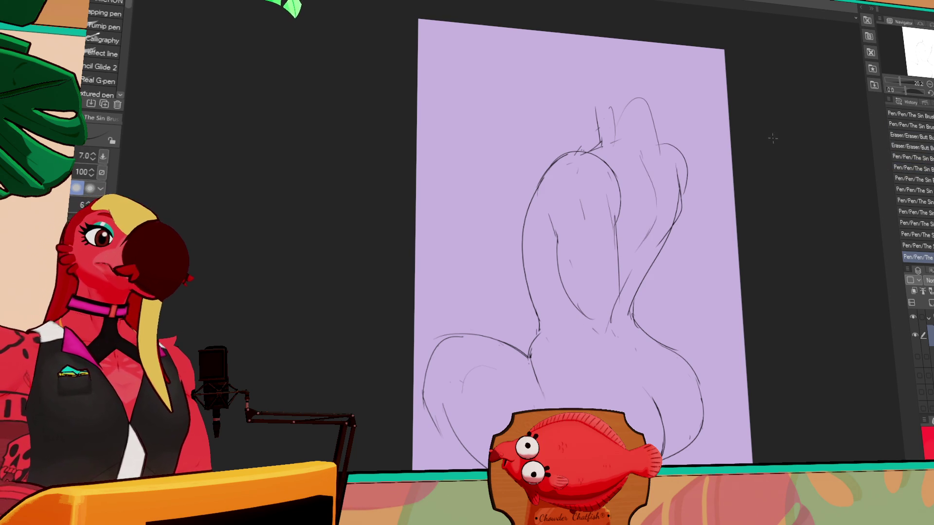
# Step: Erase and rework small line bits around the figure's centre
pyautogui.press('e')
pyautogui.moveTo(621, 262); pyautogui.dragTo(618, 207)
pyautogui.moveTo(567, 279); pyautogui.dragTo(564, 219)
pyautogui.moveTo(623, 263); pyautogui.dragTo(624, 204)
pyautogui.moveTo(626, 253)
pyautogui.mouseDown()
pyautogui.moveTo(622, 170)
pyautogui.moveTo(624, 204)
pyautogui.moveTo(615, 201)
pyautogui.moveTo(625, 298)
pyautogui.mouseUp()
pyautogui.press('p')
pyautogui.moveTo(744, 222); pyautogui.dragTo(741, 196)
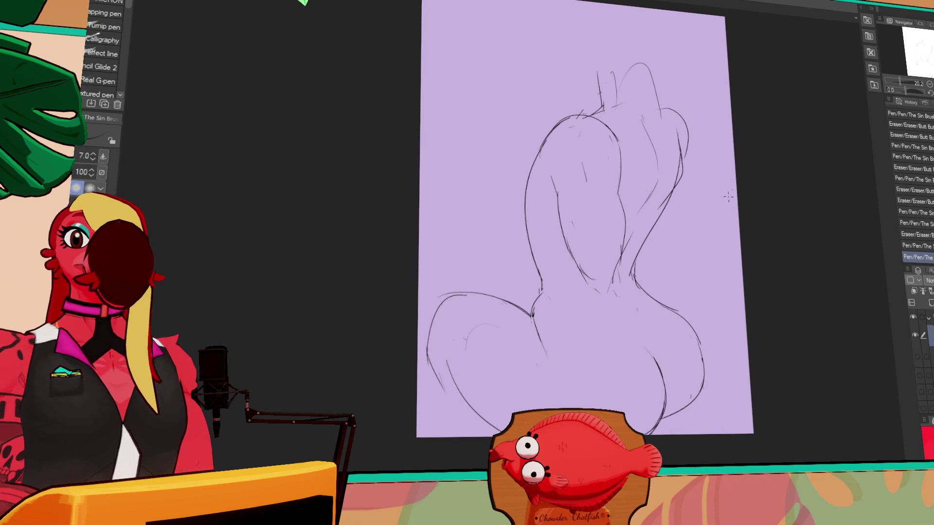
# Step: Rework the short line near the figure's lower middle, undoing the unwanted stroke
pyautogui.moveTo(706, 237); pyautogui.dragTo(721, 229)
pyautogui.press('e')
pyautogui.moveTo(584, 239)
pyautogui.mouseDown()
pyautogui.moveTo(603, 269)
pyautogui.moveTo(585, 221)
pyautogui.moveTo(596, 250)
pyautogui.mouseUp()
pyautogui.press('p')
pyautogui.press('e')
pyautogui.press('p')
pyautogui.press('e')
pyautogui.press('p')
pyautogui.moveTo(586, 226); pyautogui.dragTo(596, 253)
pyautogui.hotkey('ctrl', 'z')
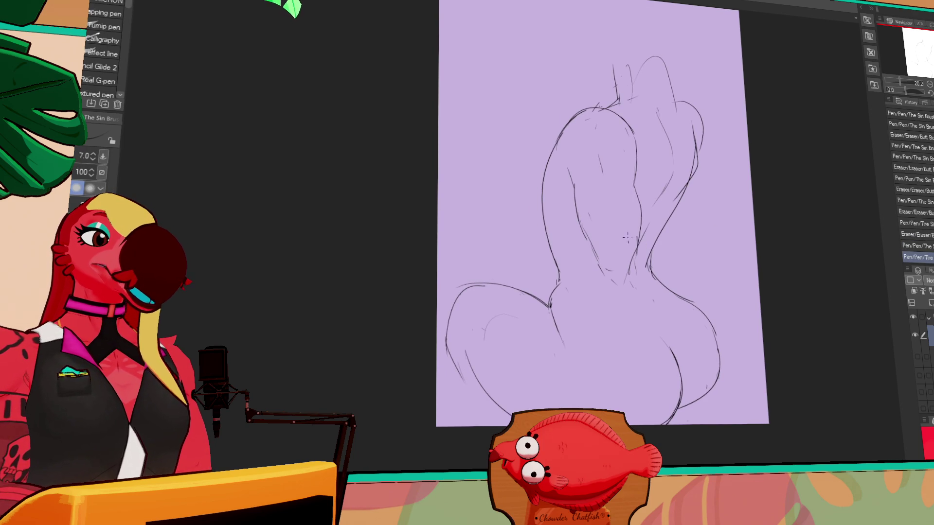
# Step: Erase part of the upper-right contour and draw a long line down the figure's centre
pyautogui.press('e')
pyautogui.moveTo(694, 141); pyautogui.dragTo(671, 214)
pyautogui.press('p')
pyautogui.hotkey('ctrl', 'z')
pyautogui.hotkey('ctrl', 'z')
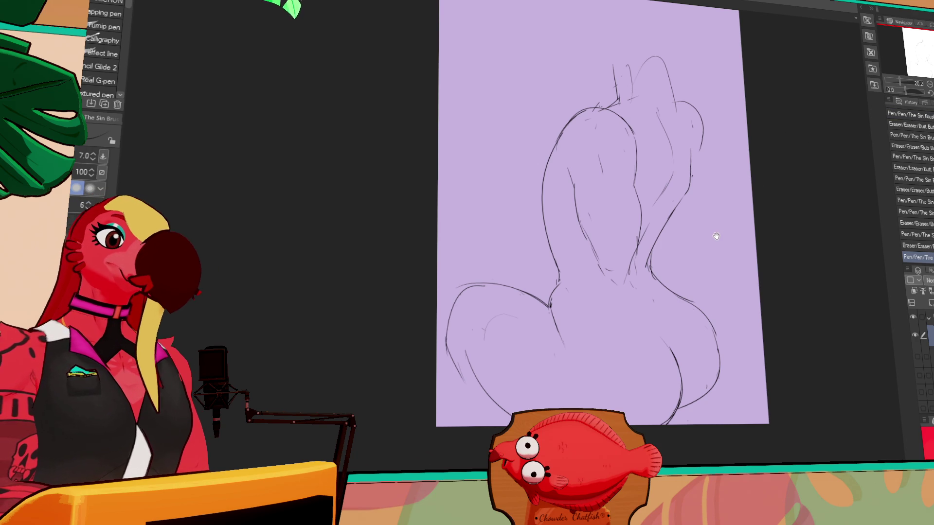
pyautogui.moveTo(625, 270); pyautogui.dragTo(614, 280)
pyautogui.moveTo(613, 273)
pyautogui.mouseDown()
pyautogui.moveTo(641, 352)
pyautogui.moveTo(612, 273)
pyautogui.mouseUp()
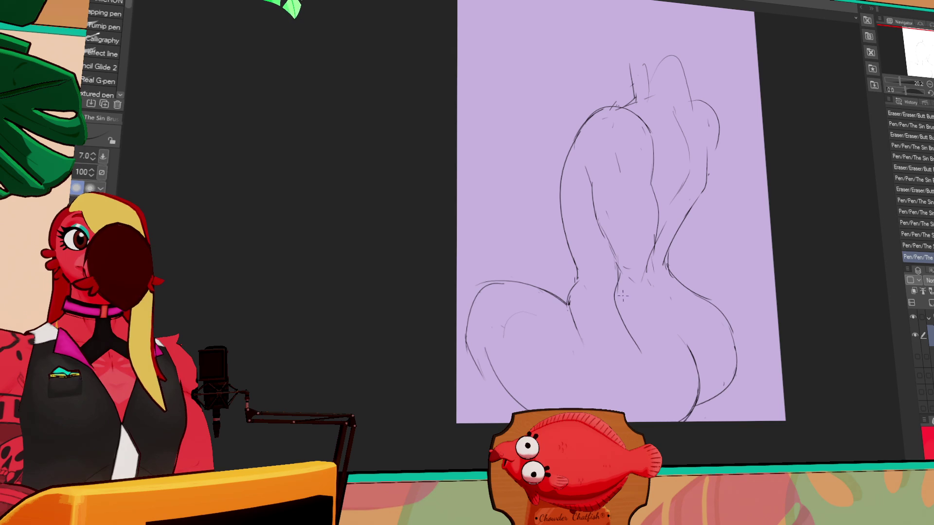
pyautogui.moveTo(693, 257); pyautogui.dragTo(692, 250)
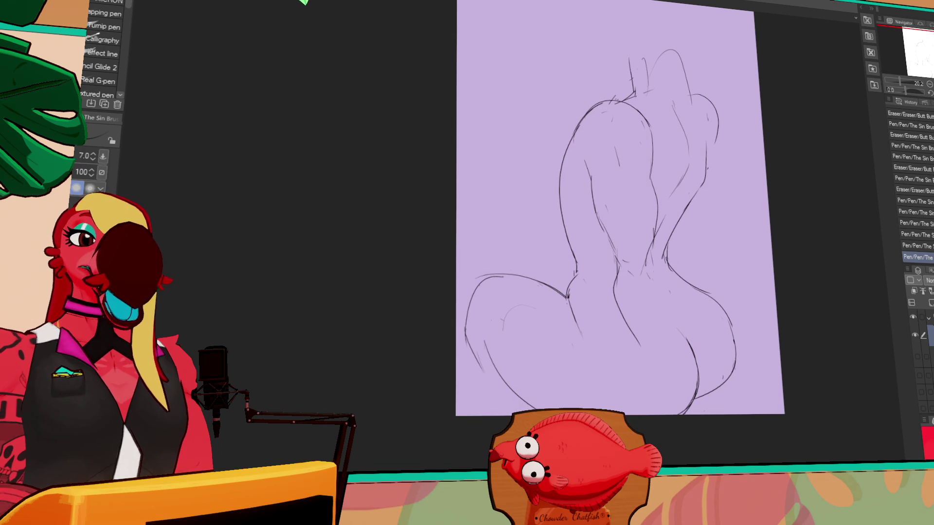
pyautogui.press('e')
pyautogui.moveTo(623, 316)
pyautogui.mouseDown()
pyautogui.moveTo(611, 272)
pyautogui.moveTo(637, 375)
pyautogui.mouseUp()
pyautogui.press('p')
# Step: Draw new centre lines and erase the lower part of the centre stroke
pyautogui.press('e')
pyautogui.press('p')
pyautogui.moveTo(659, 265); pyautogui.dragTo(653, 348)
pyautogui.press('e')
pyautogui.moveTo(614, 310); pyautogui.dragTo(632, 372)
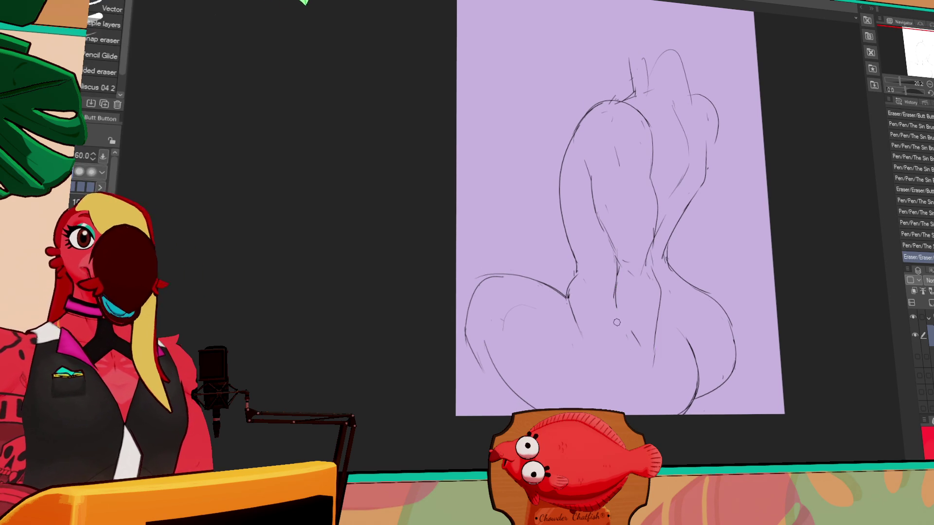
pyautogui.press('p')
pyautogui.press('e')
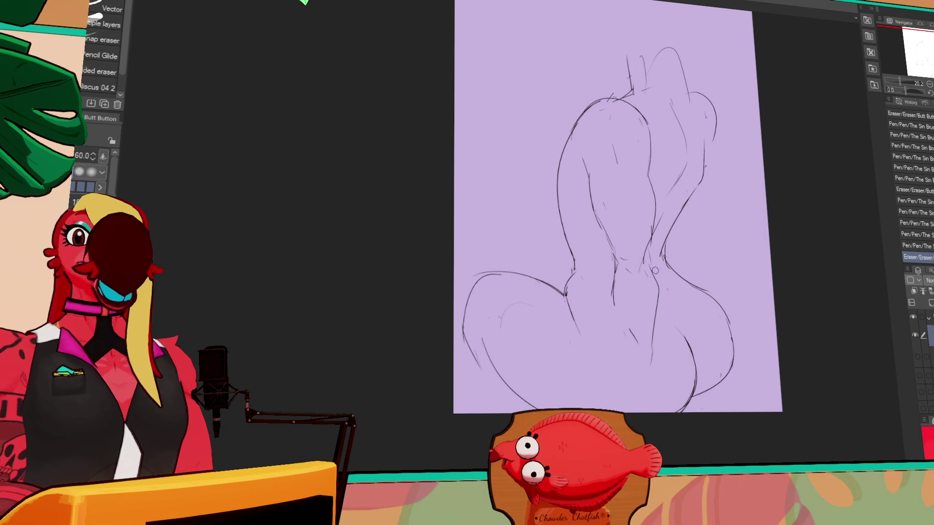
# Step: Erase and rework the small marks near the figure's top
pyautogui.moveTo(720, 127); pyautogui.dragTo(725, 131)
pyautogui.moveTo(598, 99)
pyautogui.mouseDown()
pyautogui.moveTo(632, 101)
pyautogui.moveTo(617, 101)
pyautogui.mouseUp()
pyautogui.press('p')
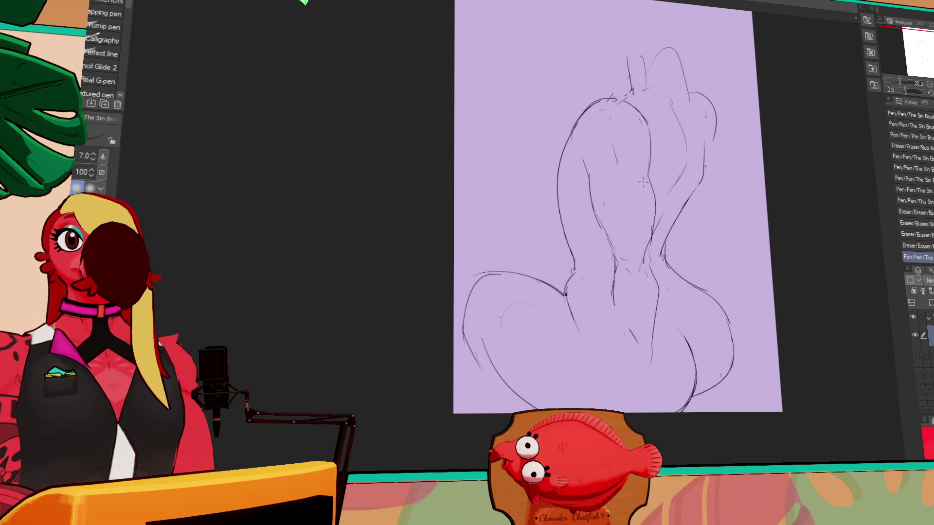
pyautogui.moveTo(709, 152); pyautogui.dragTo(707, 154)
pyautogui.moveTo(625, 100); pyautogui.dragTo(632, 92)
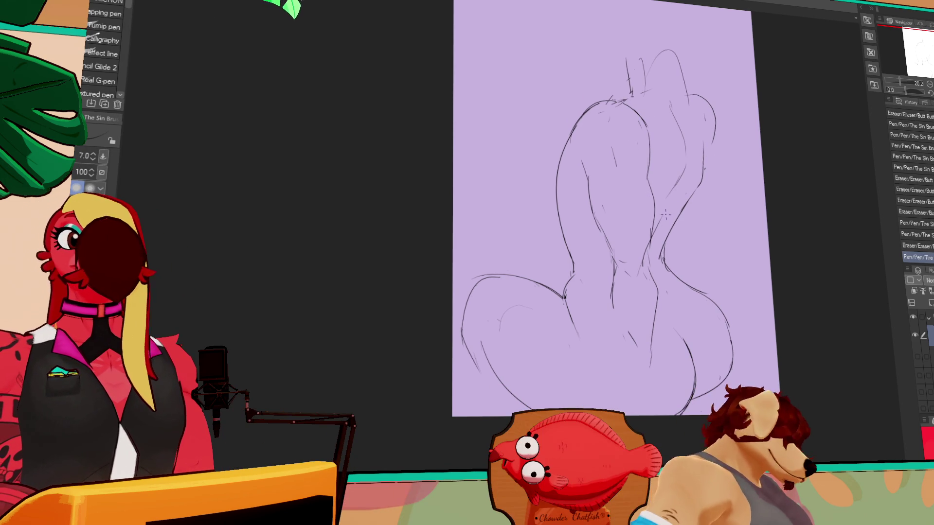
pyautogui.moveTo(686, 204); pyautogui.dragTo(687, 210)
pyautogui.press('e')
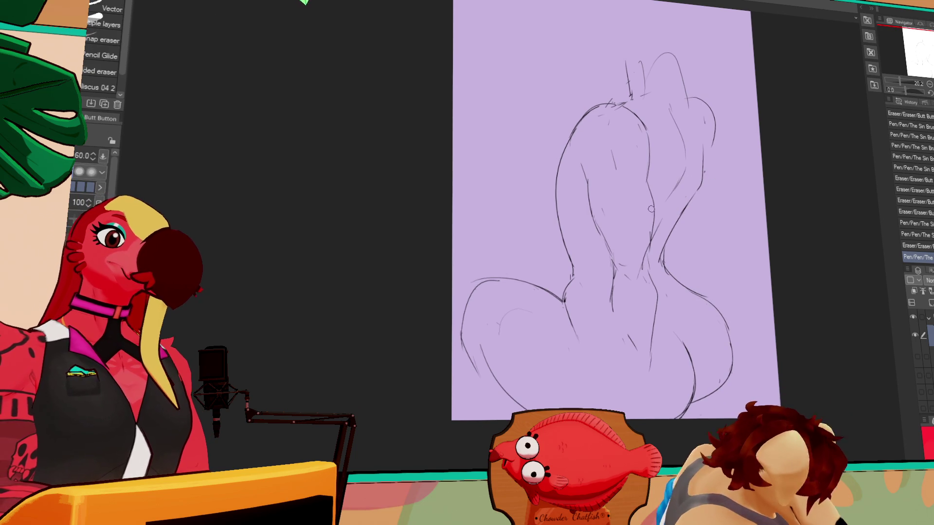
# Step: Erase the old centre line and draw a new one down the back toward the hips
pyautogui.hotkey('ctrl', 'z')
pyautogui.moveTo(650, 180); pyautogui.dragTo(655, 335)
pyautogui.press('p')
pyautogui.press('e')
pyautogui.moveTo(651, 296); pyautogui.dragTo(647, 365)
pyautogui.press('p')
pyautogui.moveTo(615, 268); pyautogui.dragTo(634, 342)
pyautogui.moveTo(837, 103); pyautogui.dragTo(837, 125)
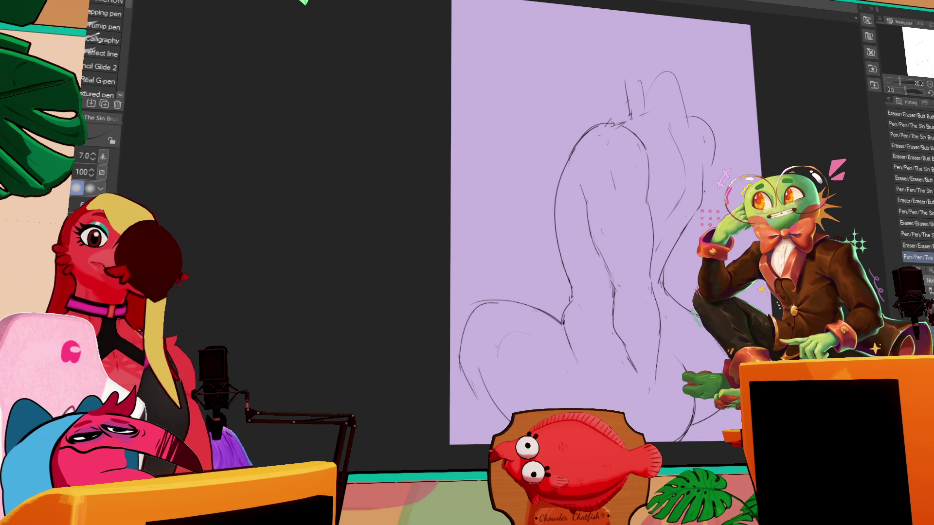
# Step: Zoom the canvas in from 20.2 to about 22.3 on the figure's back
pyautogui.scroll(2, 571, 154)
pyautogui.scroll(2, 571, 153)
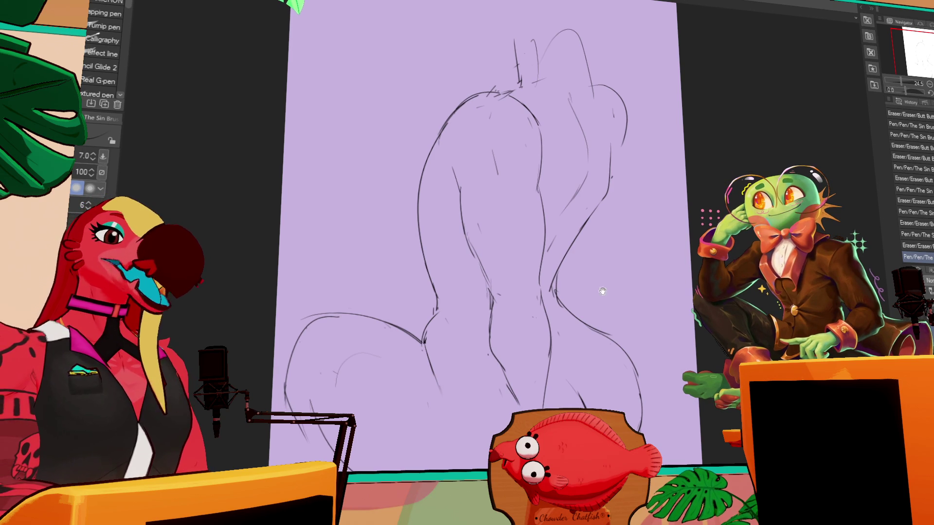
# Step: Erase a short stray line, then undo an accidental shift of the whole sketch
pyautogui.press('e')
pyautogui.moveTo(483, 249); pyautogui.dragTo(485, 273)
pyautogui.press('p')
pyautogui.moveTo(453, 209); pyautogui.dragTo(502, 211)
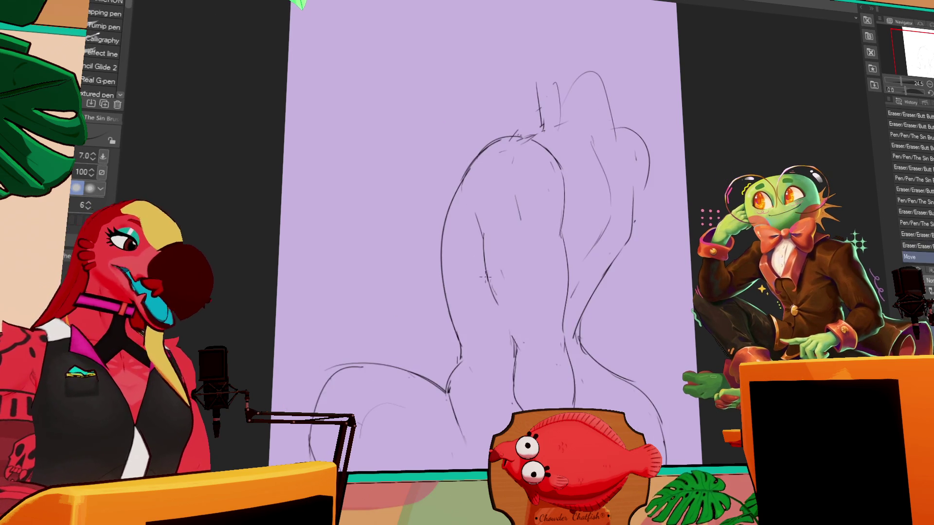
pyautogui.hotkey('ctrl', 'z')
# Step: Add strokes along the middle of the back and erase rough strokes at the lower middle
pyautogui.moveTo(469, 238); pyautogui.dragTo(493, 299)
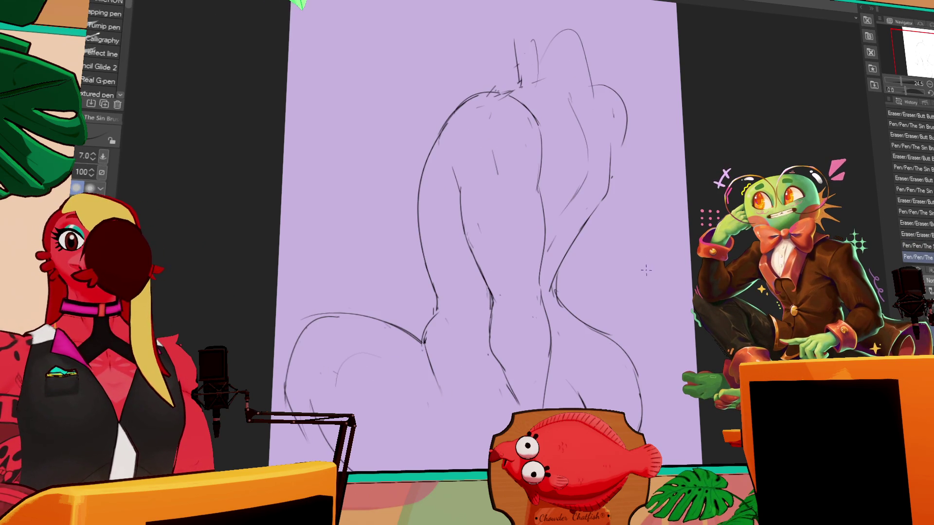
pyautogui.moveTo(655, 266); pyautogui.dragTo(654, 252)
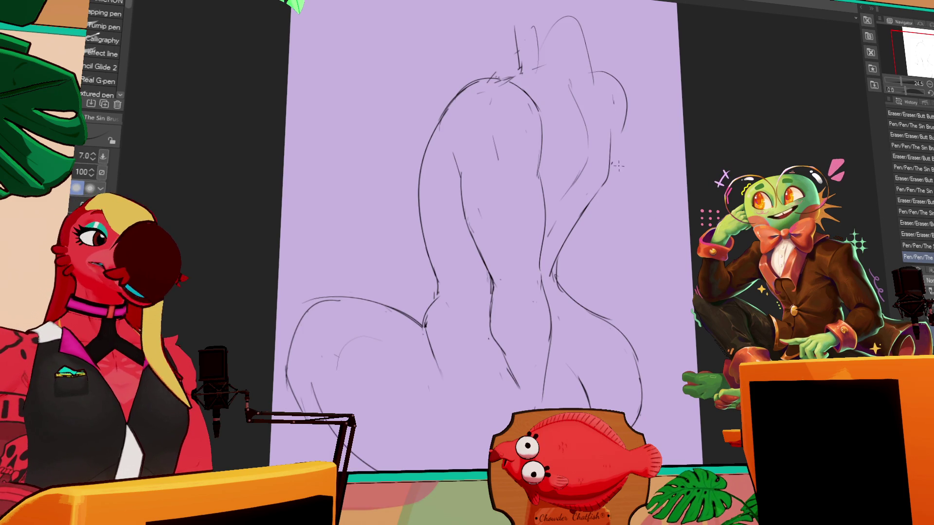
pyautogui.moveTo(488, 290); pyautogui.dragTo(495, 331)
pyautogui.moveTo(492, 297)
pyautogui.mouseDown()
pyautogui.moveTo(513, 373)
pyautogui.moveTo(497, 340)
pyautogui.mouseUp()
pyautogui.hotkey('ctrl', 'z')
pyautogui.hotkey('ctrl', 'z')
pyautogui.moveTo(494, 336); pyautogui.dragTo(517, 387)
# Step: Erase the rough upper back line and redraw it cleanly with the pen
pyautogui.press('e')
pyautogui.press('p')
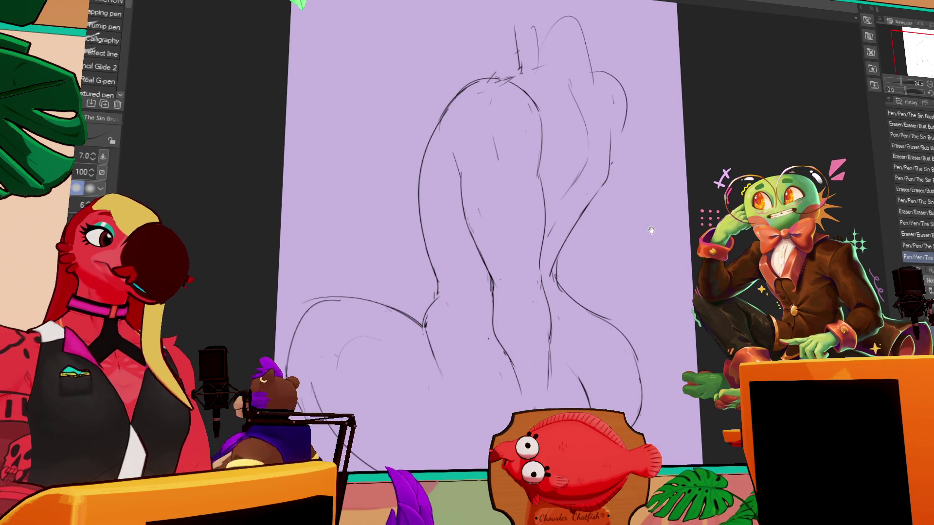
pyautogui.press('e')
pyautogui.moveTo(467, 182); pyautogui.dragTo(484, 270)
pyautogui.press('p')
pyautogui.moveTo(477, 195); pyautogui.dragTo(498, 302)
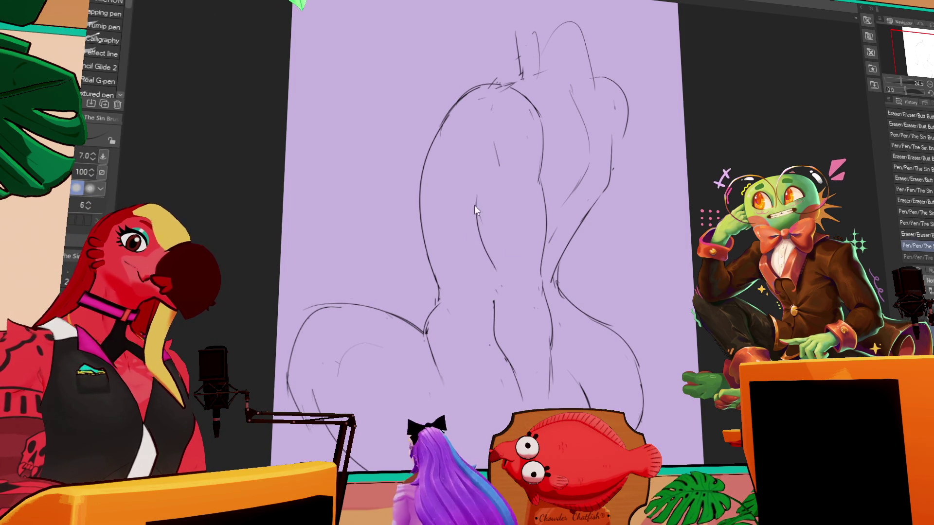
# Step: Add short strokes near the lower centre and upper back, then erase a small stray mark with the size-60 eraser
pyautogui.press('e')
pyautogui.moveTo(500, 341); pyautogui.dragTo(504, 352)
pyautogui.press('p')
pyautogui.moveTo(499, 302); pyautogui.dragTo(502, 354)
pyautogui.moveTo(517, 385); pyautogui.dragTo(511, 360)
pyautogui.moveTo(479, 160); pyautogui.dragTo(474, 204)
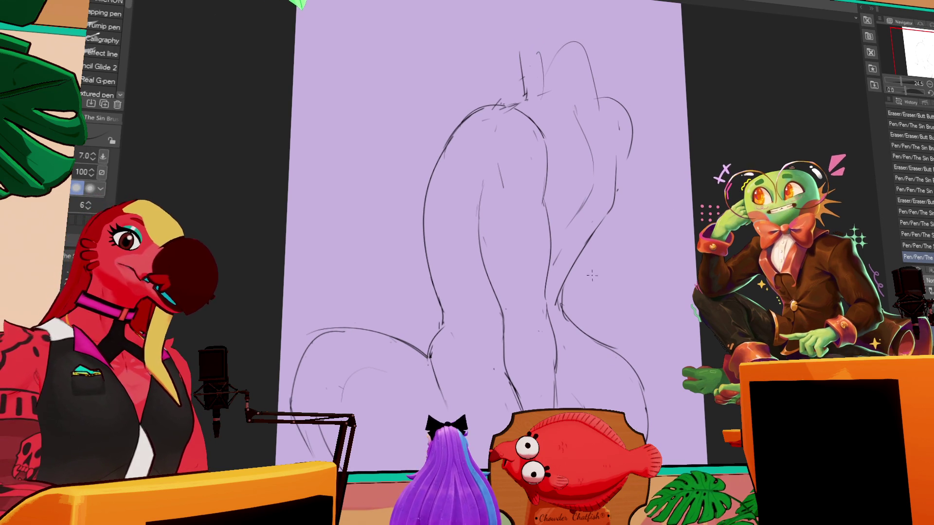
pyautogui.moveTo(484, 181)
pyautogui.mouseDown()
pyautogui.moveTo(479, 214)
pyautogui.moveTo(499, 202)
pyautogui.mouseUp()
pyautogui.press('e')
pyautogui.moveTo(477, 232); pyautogui.dragTo(481, 239)
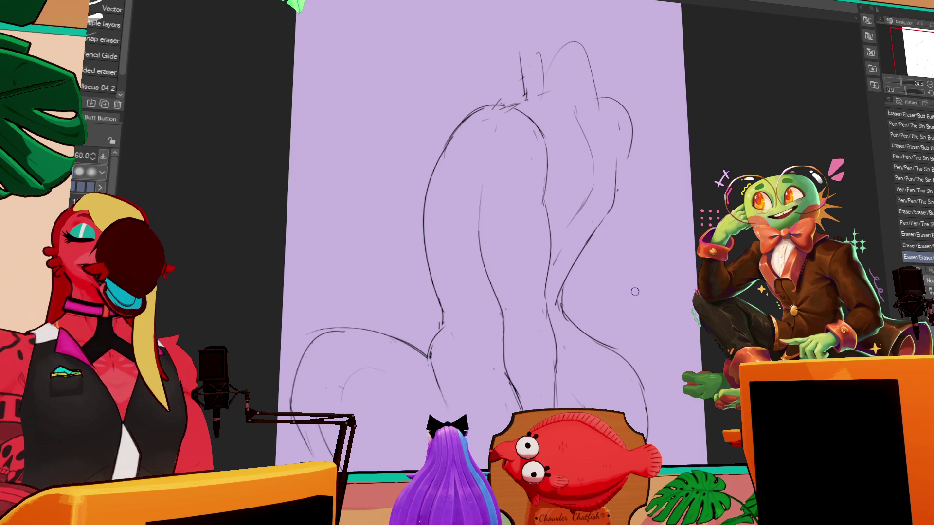
# Step: Discard a short trial stroke and re-stroke the figure's left contour with the thin pen
pyautogui.moveTo(499, 223); pyautogui.dragTo(589, 226)
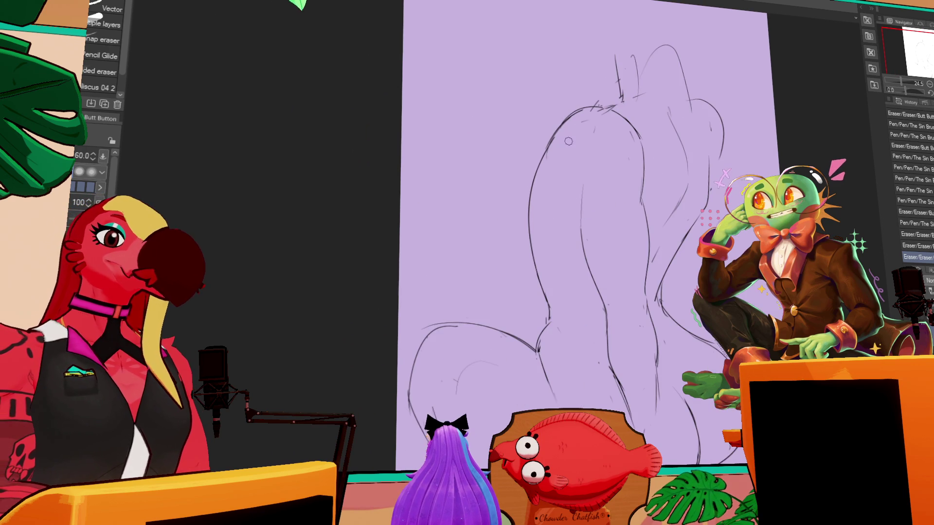
pyautogui.press('p')
pyautogui.moveTo(554, 131); pyautogui.dragTo(529, 208)
pyautogui.hotkey('ctrl', 'z')
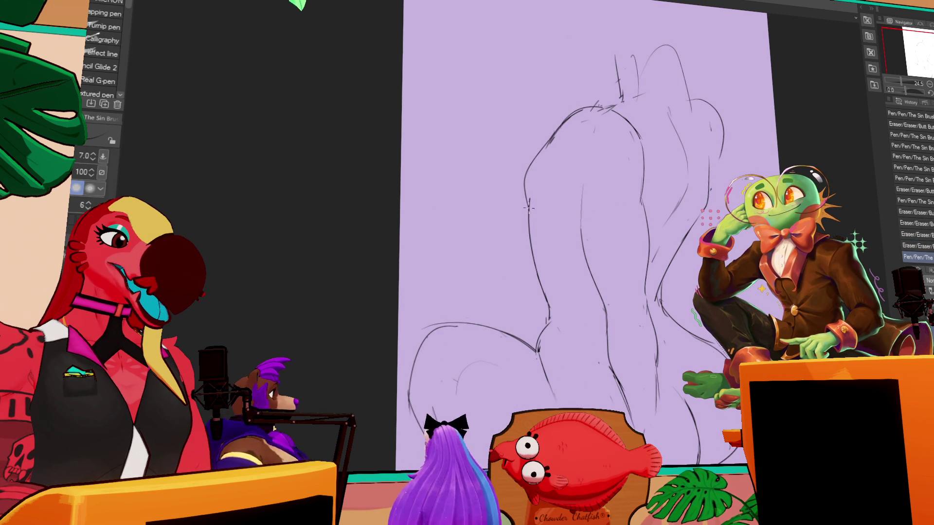
pyautogui.moveTo(532, 170)
pyautogui.mouseDown()
pyautogui.moveTo(528, 227)
pyautogui.moveTo(581, 243)
pyautogui.mouseUp()
# Step: Trim the left contour, redraw the undone line, and erase part of the lower sketch line
pyautogui.press('e')
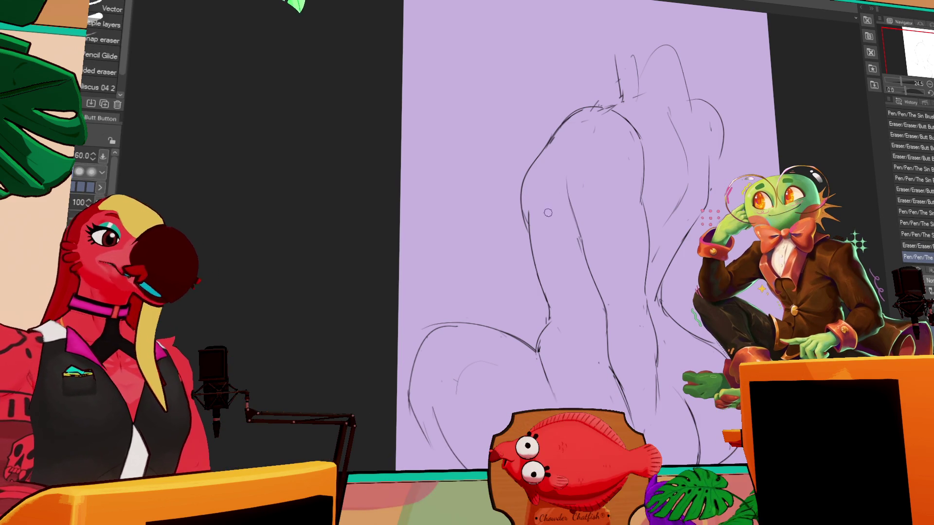
pyautogui.press('p')
pyautogui.click(524, 217)
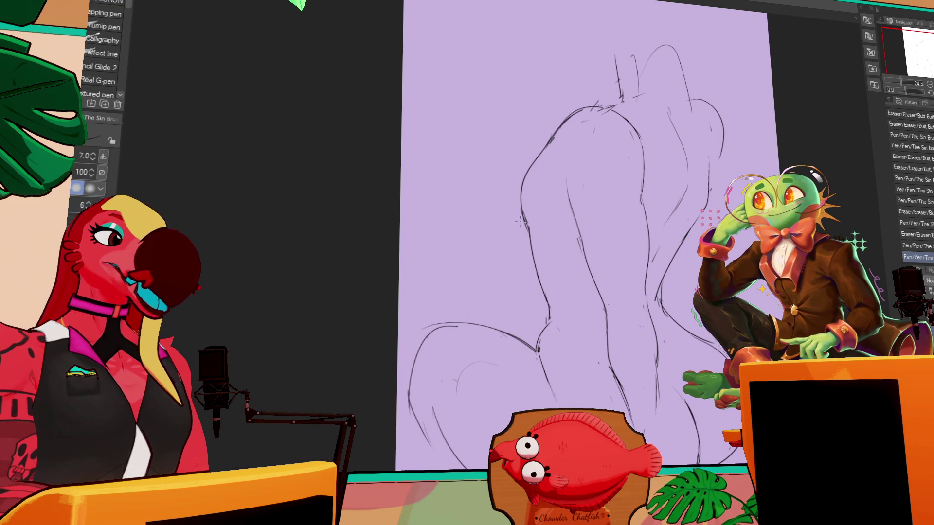
pyautogui.hotkey('ctrl', 'z')
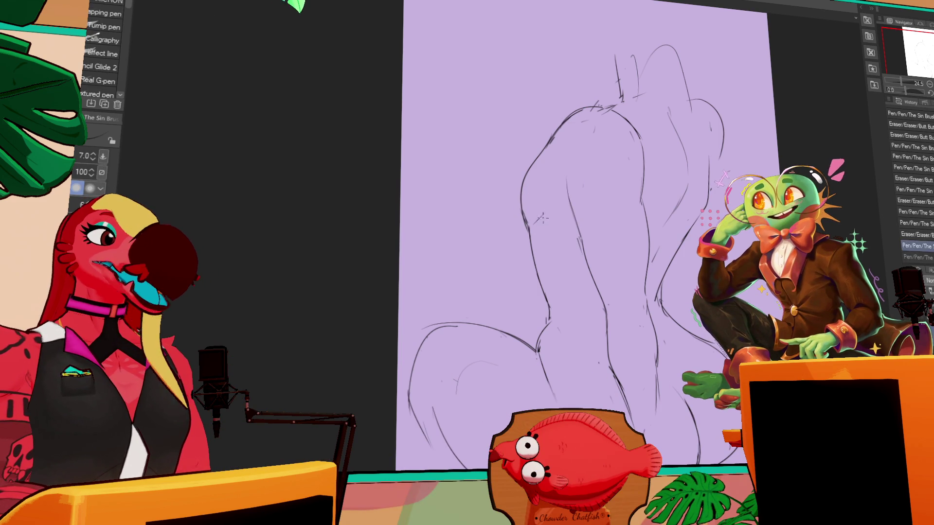
pyautogui.moveTo(647, 229); pyautogui.dragTo(664, 197)
pyautogui.scroll(1, 664, 198)
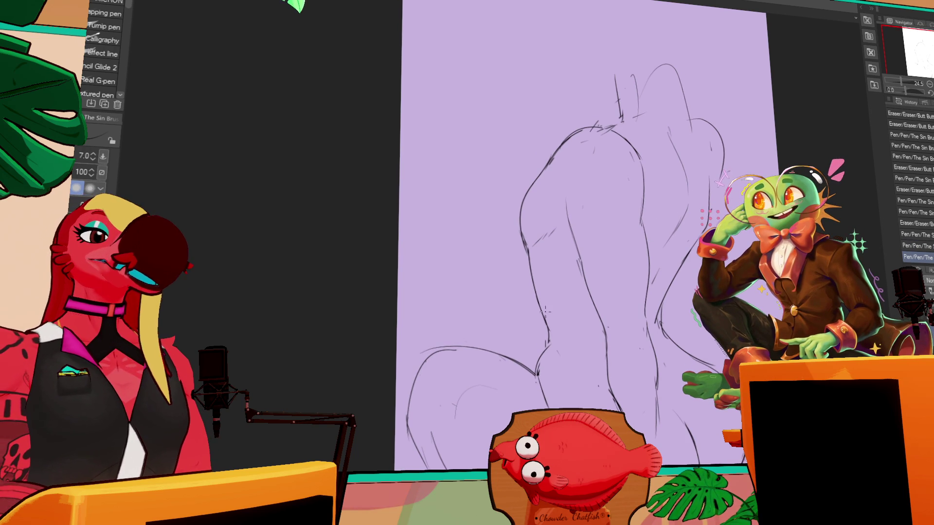
pyautogui.moveTo(541, 358)
pyautogui.mouseDown()
pyautogui.moveTo(539, 379)
pyautogui.moveTo(548, 375)
pyautogui.mouseUp()
# Step: Draw a stroke refining the figure's outline and erase a stray bit of line
pyautogui.press('p')
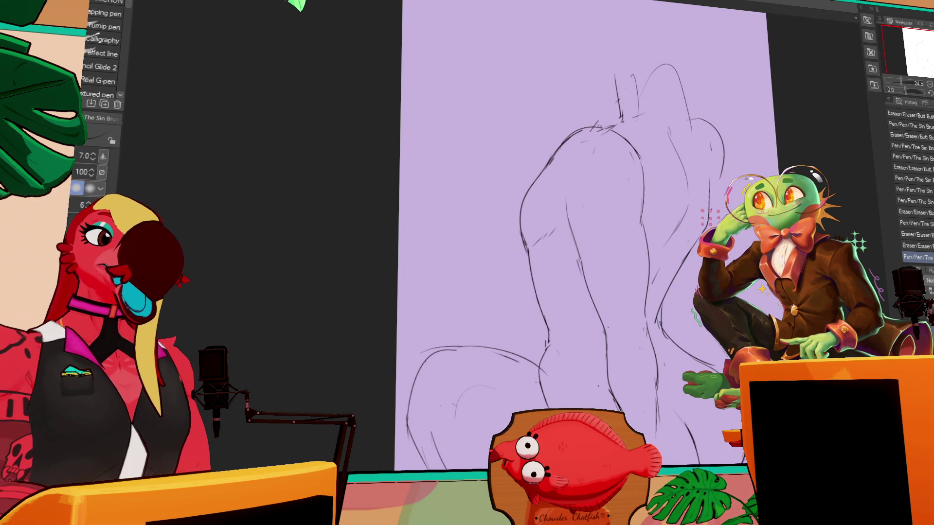
pyautogui.moveTo(681, 263)
pyautogui.mouseDown()
pyautogui.moveTo(661, 292)
pyautogui.moveTo(677, 280)
pyautogui.mouseUp()
pyautogui.press('e')
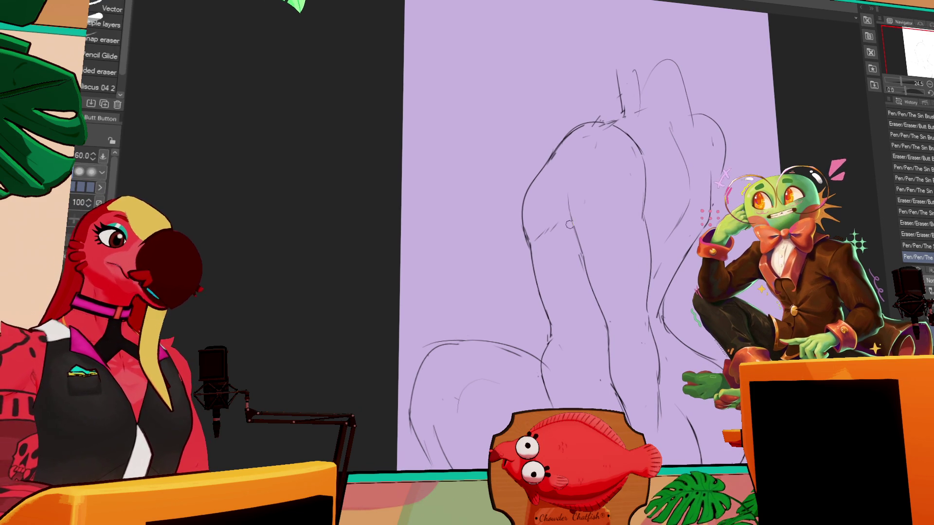
pyautogui.moveTo(562, 212)
pyautogui.mouseDown()
pyautogui.moveTo(590, 286)
pyautogui.moveTo(644, 279)
pyautogui.moveTo(649, 266)
pyautogui.moveTo(636, 329)
pyautogui.mouseUp()
pyautogui.press('p')
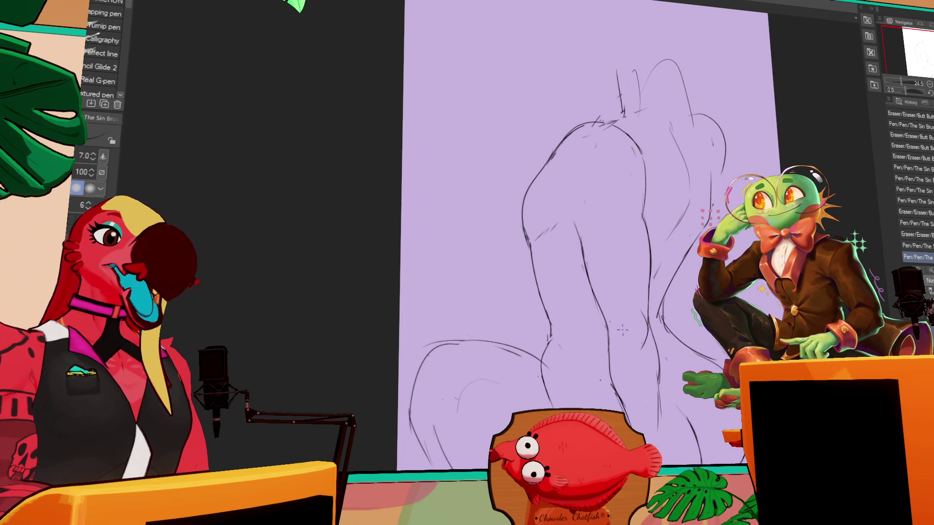
# Step: Add a small stroke on the figure's right side, trim that line, and add another refining line
pyautogui.moveTo(671, 302); pyautogui.dragTo(665, 288)
pyautogui.moveTo(622, 316)
pyautogui.mouseDown()
pyautogui.moveTo(650, 321)
pyautogui.moveTo(641, 336)
pyautogui.mouseUp()
pyautogui.press('e')
pyautogui.moveTo(640, 340); pyautogui.dragTo(637, 300)
pyautogui.moveTo(641, 335); pyautogui.dragTo(642, 375)
pyautogui.press('p')
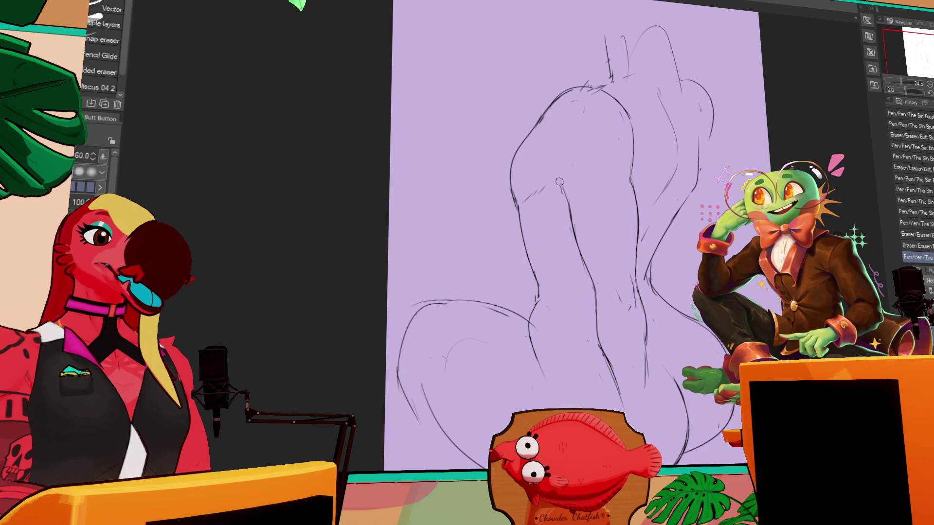
pyautogui.moveTo(562, 171); pyautogui.dragTo(572, 214)
pyautogui.press('e')
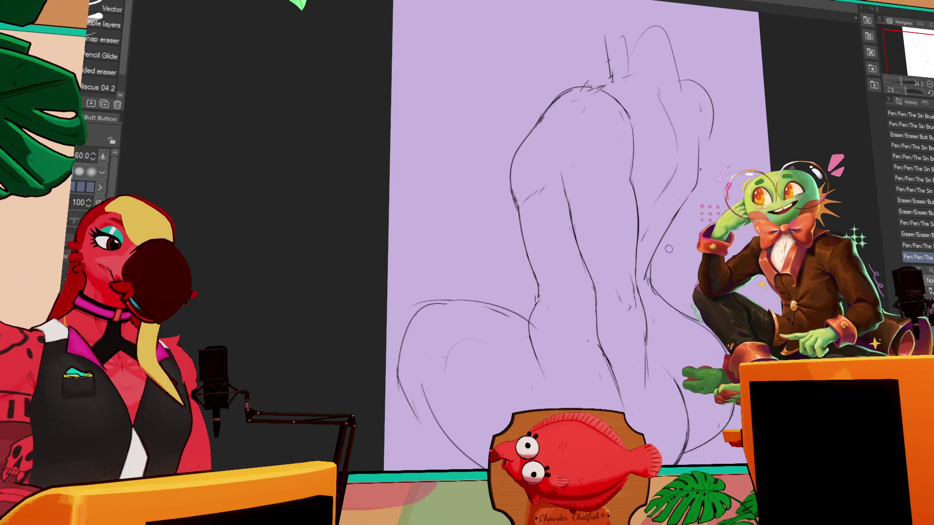
# Step: Draw a new short line and a small mark on the figure with the pen
pyautogui.scroll(-1, 669, 249)
pyautogui.press('p')
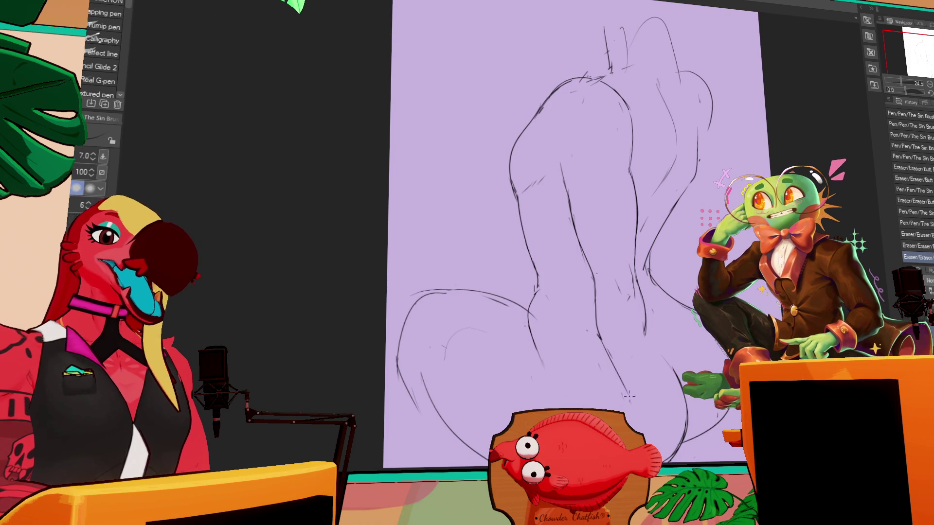
pyautogui.moveTo(638, 351); pyautogui.dragTo(645, 350)
pyautogui.click(646, 350)
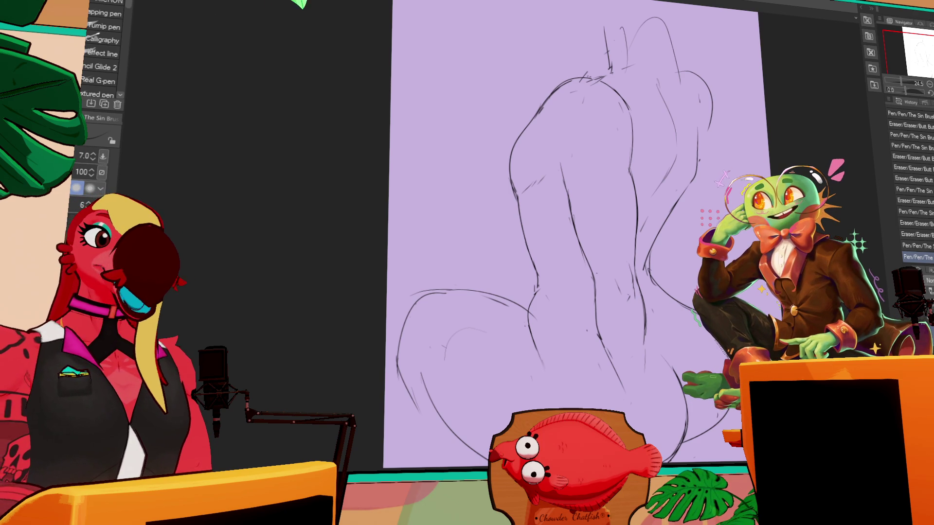
# Step: Draw a short line along the right hip, then erase stray lines near the lower middle
pyautogui.moveTo(708, 155); pyautogui.dragTo(707, 121)
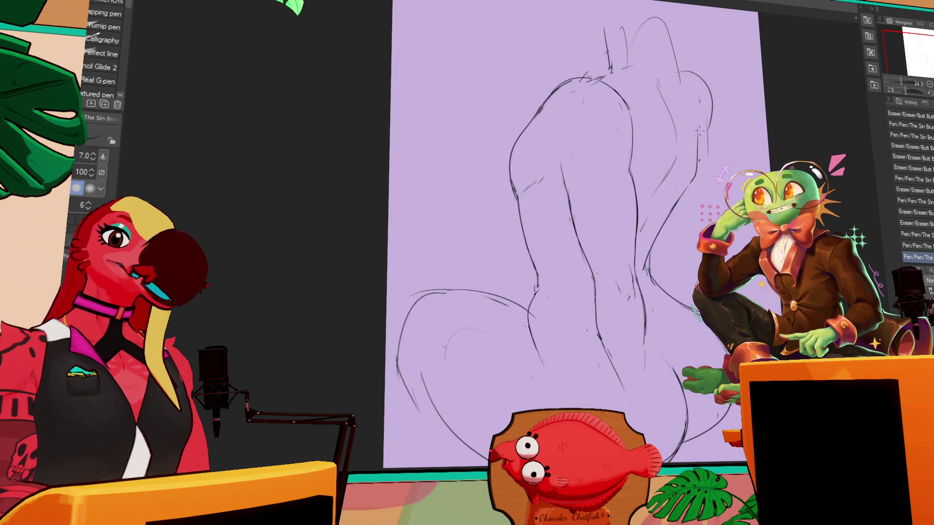
pyautogui.hotkey('ctrl', 'z')
pyautogui.hotkey('ctrl', 'y')
pyautogui.moveTo(676, 200); pyautogui.dragTo(668, 222)
pyautogui.moveTo(526, 384); pyautogui.dragTo(524, 346)
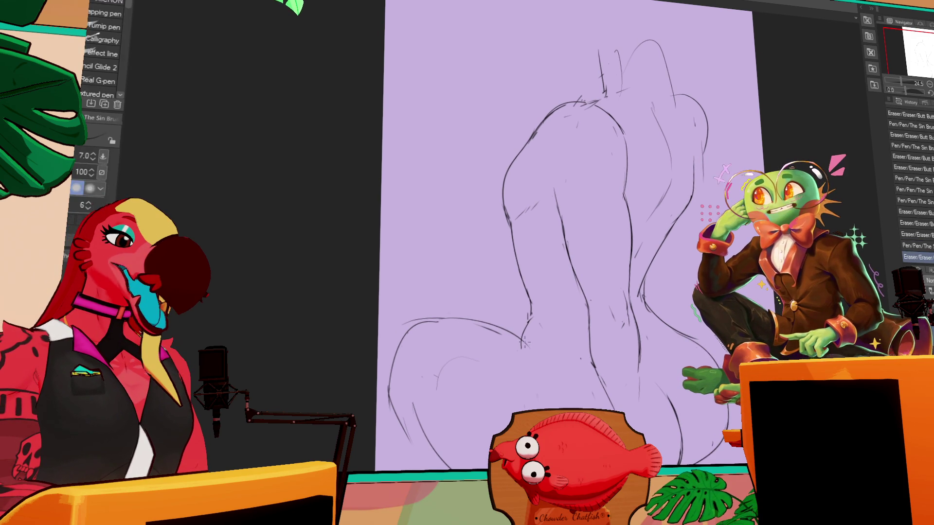
# Step: Shift the view right and add a small pen mark to the sketch
pyautogui.scroll(-1, 520, 341)
pyautogui.press('e')
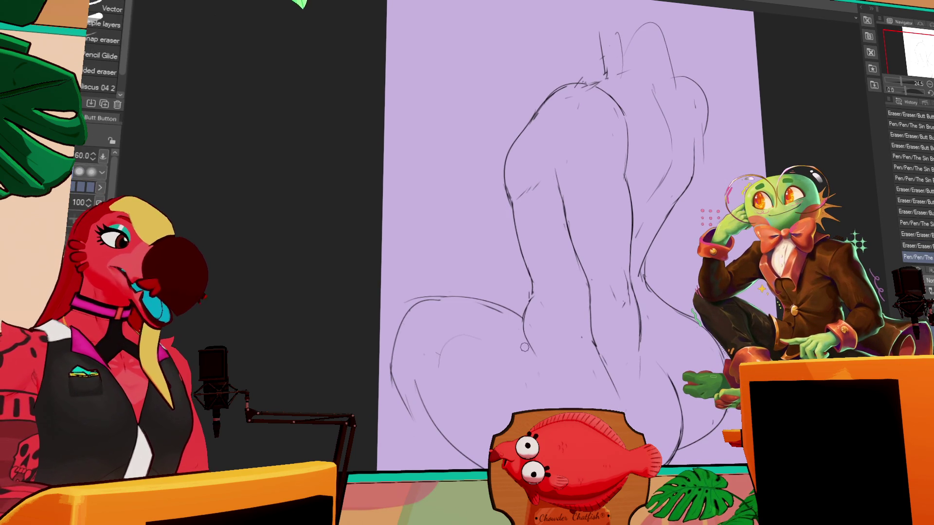
pyautogui.moveTo(516, 338); pyautogui.dragTo(596, 343)
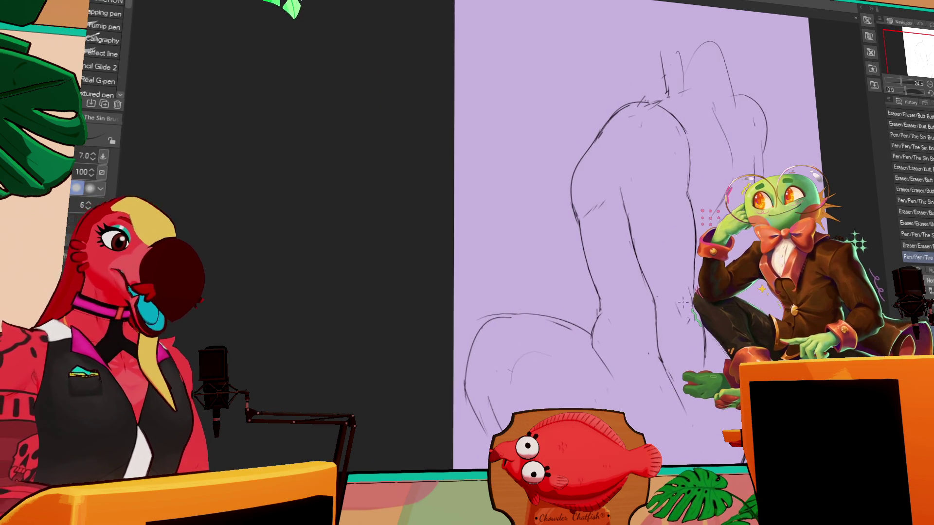
pyautogui.press('p')
pyautogui.click(594, 341)
# Step: Erase part of a line on the figure's left side and undo the last two pen strokes
pyautogui.scroll(2, 603, 292)
pyautogui.press('e')
pyautogui.moveTo(611, 233); pyautogui.dragTo(619, 296)
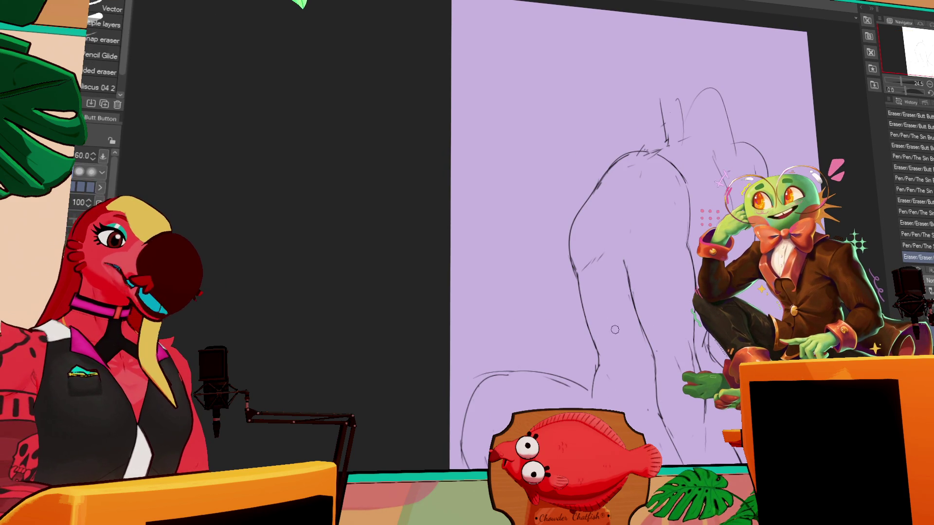
pyautogui.scroll(-2, 603, 243)
pyautogui.press('p')
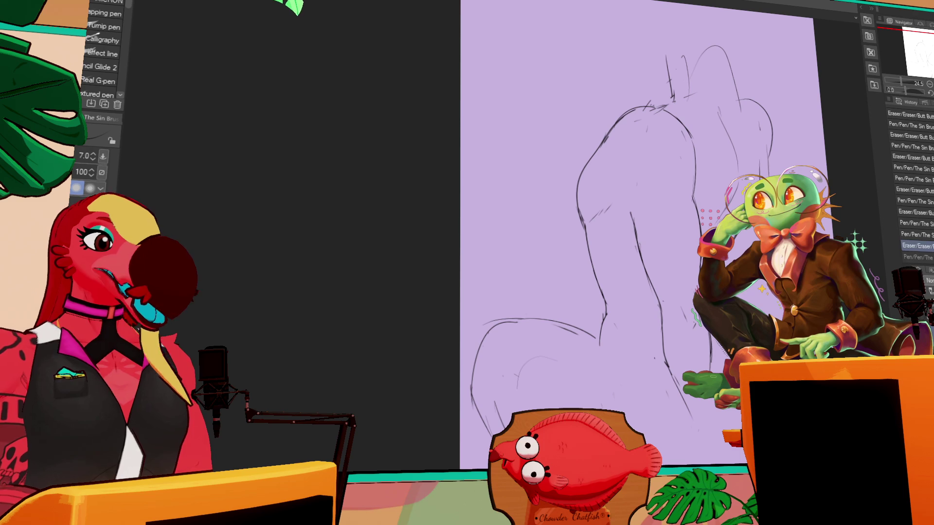
pyautogui.hotkey('ctrl', 'z')
pyautogui.hotkey('ctrl', 'z')
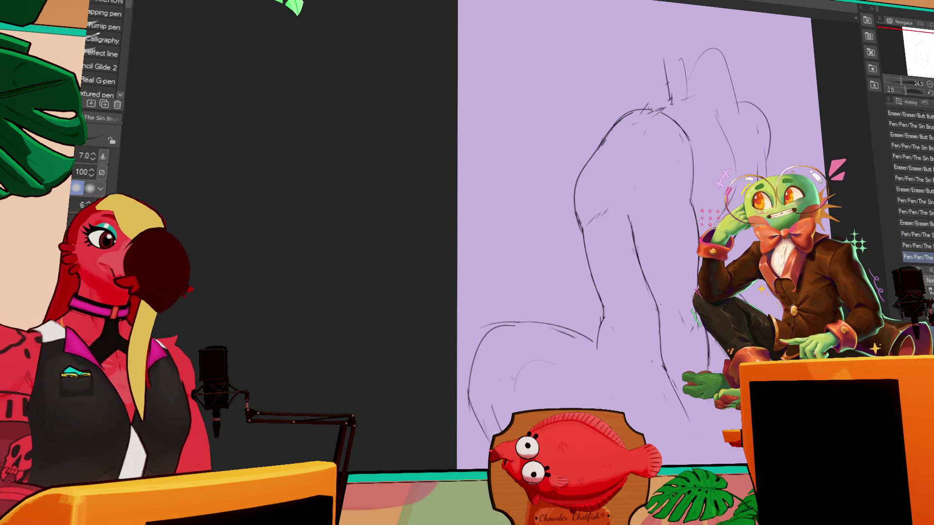
# Step: Erase stray lines on the figure's outline with the eraser
pyautogui.press('e')
pyautogui.press('p')
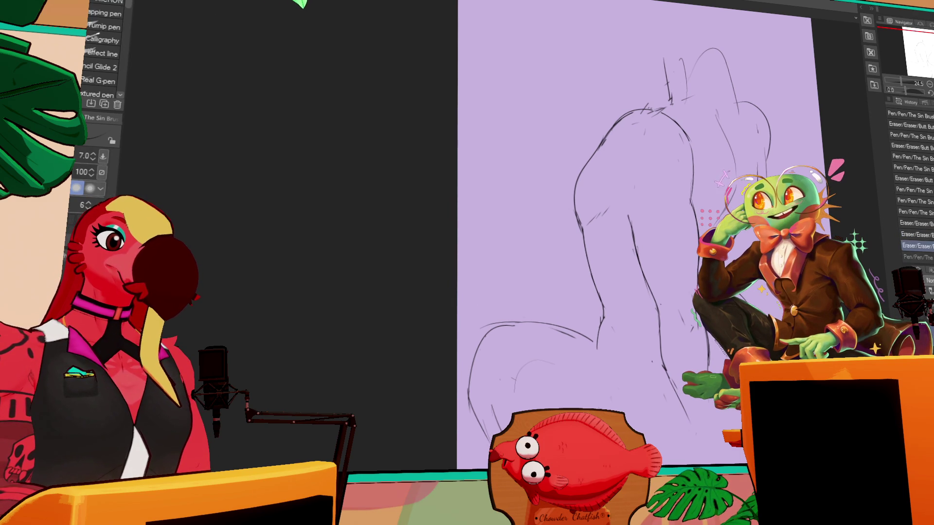
pyautogui.press('e')
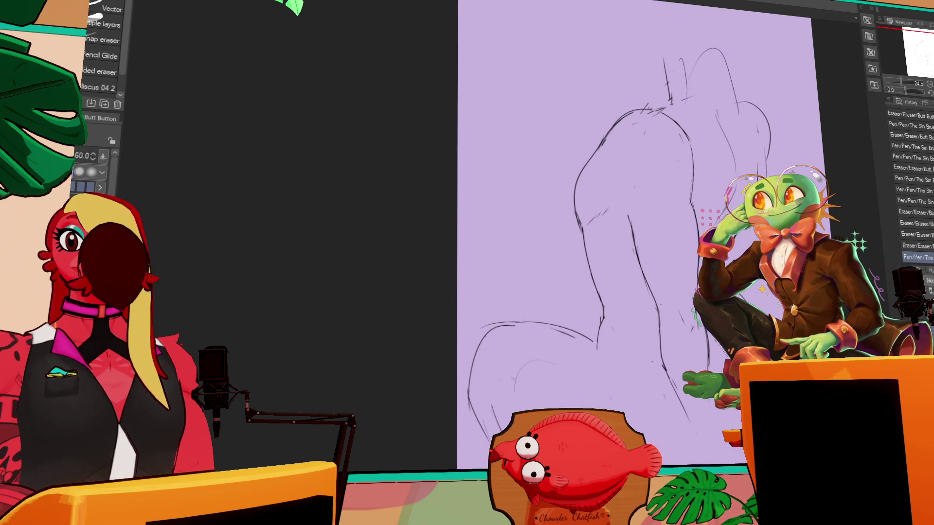
pyautogui.press('p')
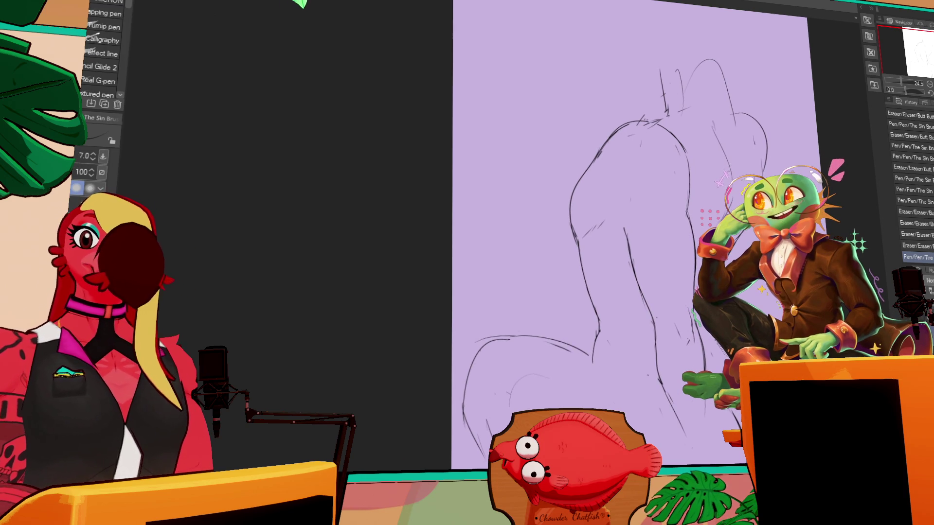
pyautogui.press('e')
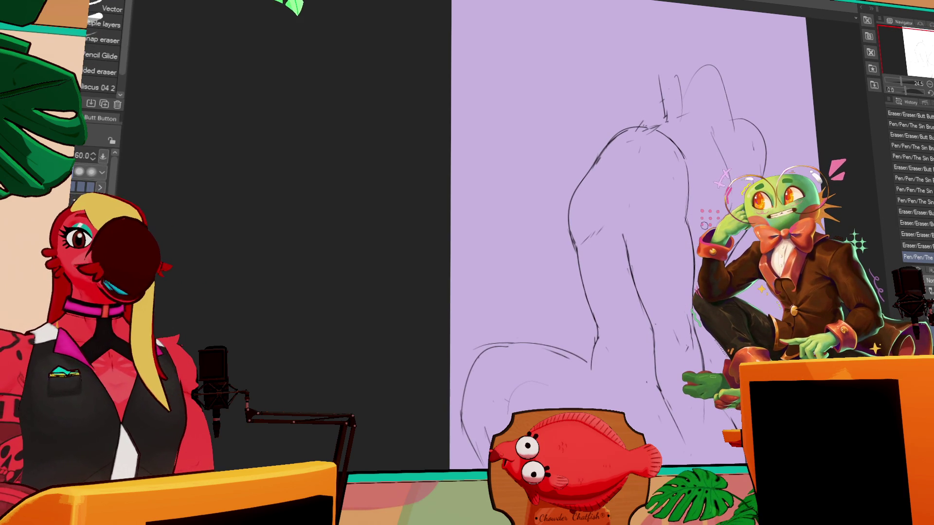
pyautogui.moveTo(735, 196); pyautogui.dragTo(782, 181)
# Step: Erase two small spots and draw short lines along the upper back
pyautogui.click(628, 228)
pyautogui.click(653, 206)
pyautogui.press('p')
pyautogui.moveTo(632, 222); pyautogui.dragTo(644, 213)
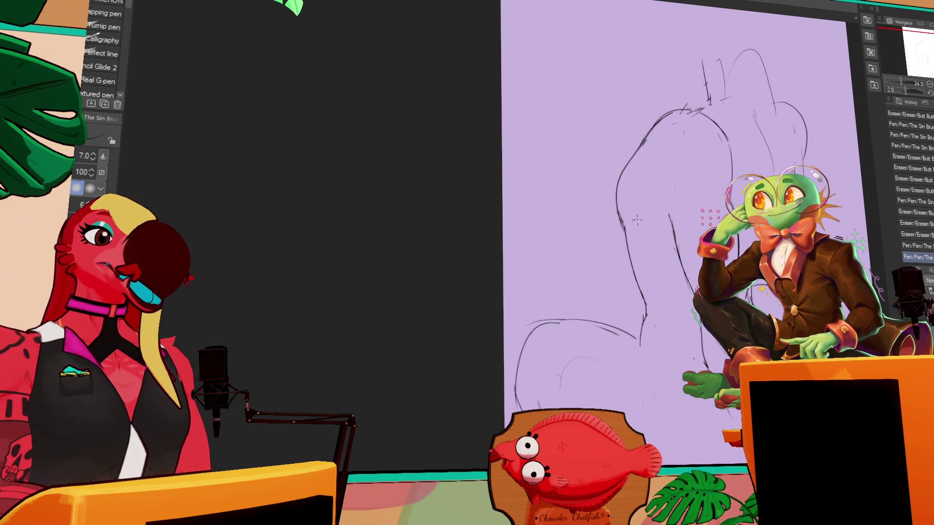
pyautogui.moveTo(635, 220); pyautogui.dragTo(654, 206)
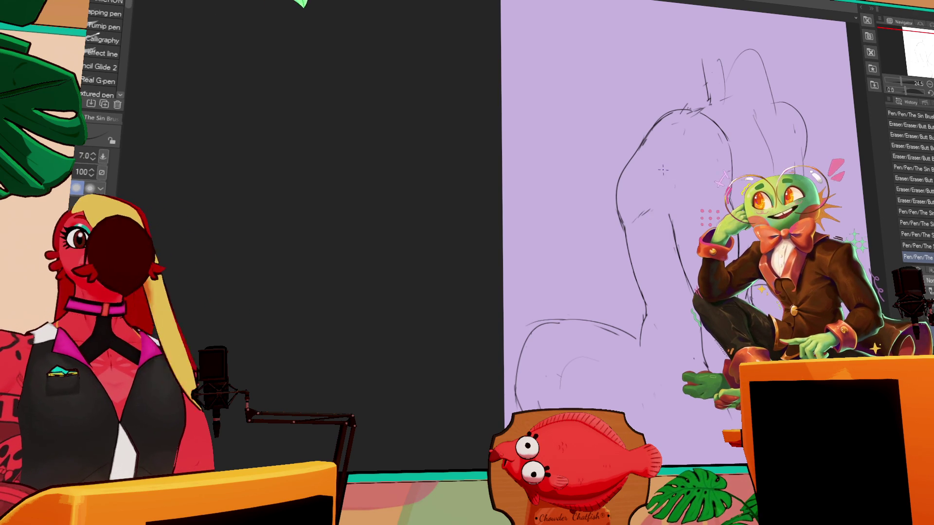
# Step: Erase a stray bit of line and draw a small correction on the back line
pyautogui.press('e')
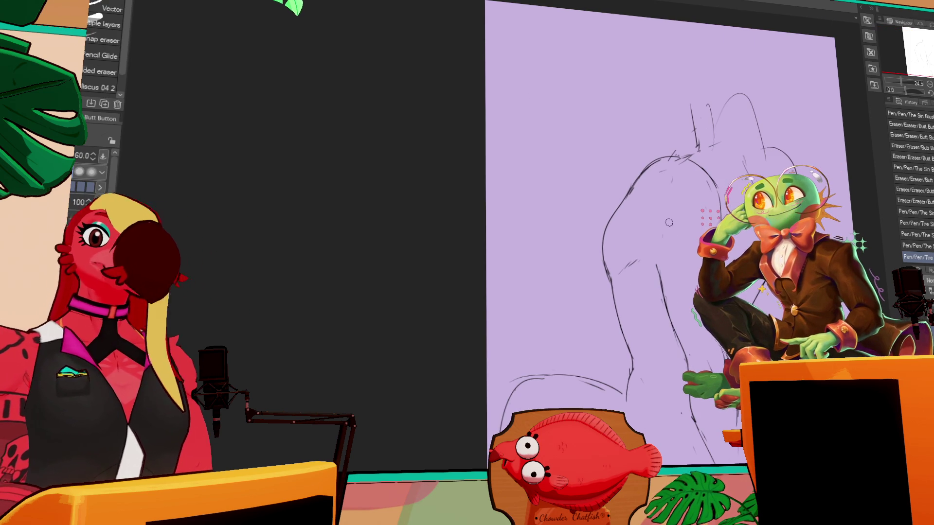
pyautogui.moveTo(675, 166)
pyautogui.mouseDown()
pyautogui.moveTo(680, 171)
pyautogui.moveTo(657, 163)
pyautogui.moveTo(713, 190)
pyautogui.mouseUp()
pyautogui.press('p')
pyautogui.press('e')
pyautogui.press('p')
pyautogui.press('e')
pyautogui.press('p')
pyautogui.press('e')
pyautogui.press('p')
pyautogui.moveTo(700, 170)
pyautogui.mouseDown()
pyautogui.moveTo(708, 185)
pyautogui.moveTo(681, 178)
pyautogui.mouseUp()
# Step: Erase a small part of the back line and draw a short line on the upper back
pyautogui.press('e')
pyautogui.press('p')
pyautogui.moveTo(652, 238)
pyautogui.mouseDown()
pyautogui.moveTo(644, 247)
pyautogui.moveTo(662, 233)
pyautogui.mouseUp()
pyautogui.press('e')
pyautogui.moveTo(659, 236)
pyautogui.mouseDown()
pyautogui.moveTo(674, 229)
pyautogui.moveTo(654, 270)
pyautogui.mouseUp()
pyautogui.press('p')
# Step: Undo the last pen stroke and erase a small stroke on the upper back
pyautogui.hotkey('ctrl', 'z')
pyautogui.press('e')
pyautogui.press('p')
pyautogui.press('e')
pyautogui.moveTo(657, 270); pyautogui.dragTo(663, 287)
pyautogui.press('p')
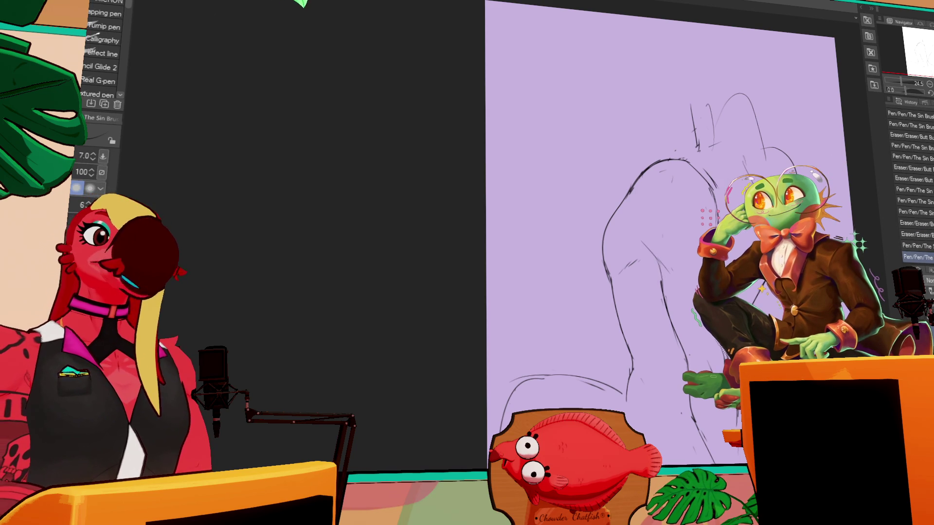
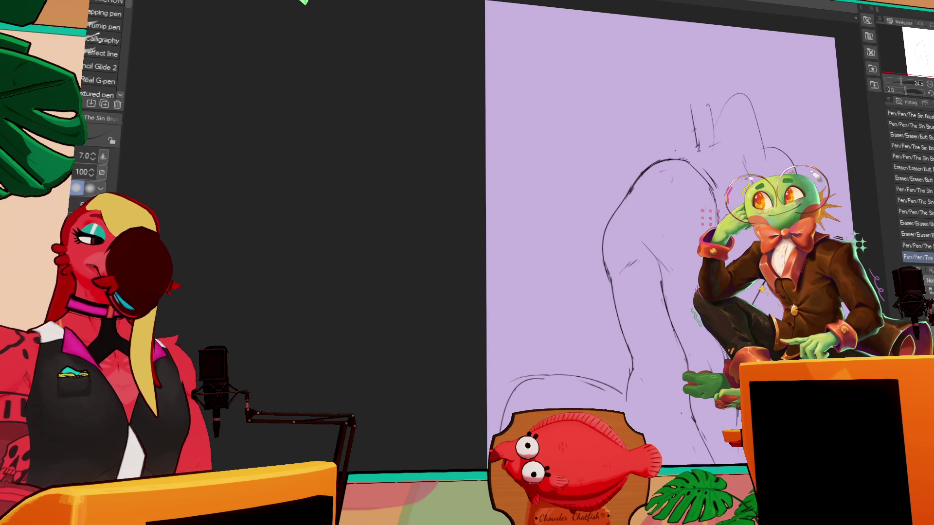
# Step: Redo the last pen stroke, zoom out, and marquee-select the whole sketch
pyautogui.hotkey('ctrl', 'y')
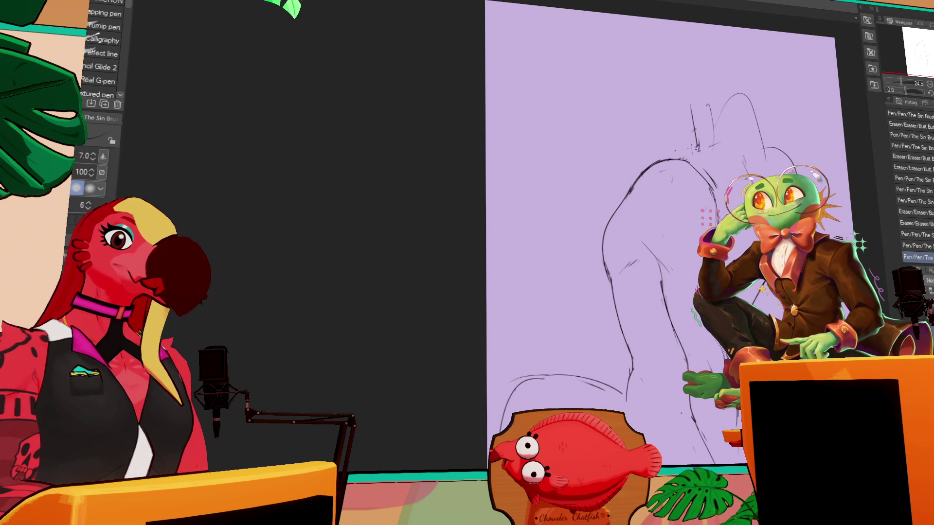
pyautogui.click(930, 85)
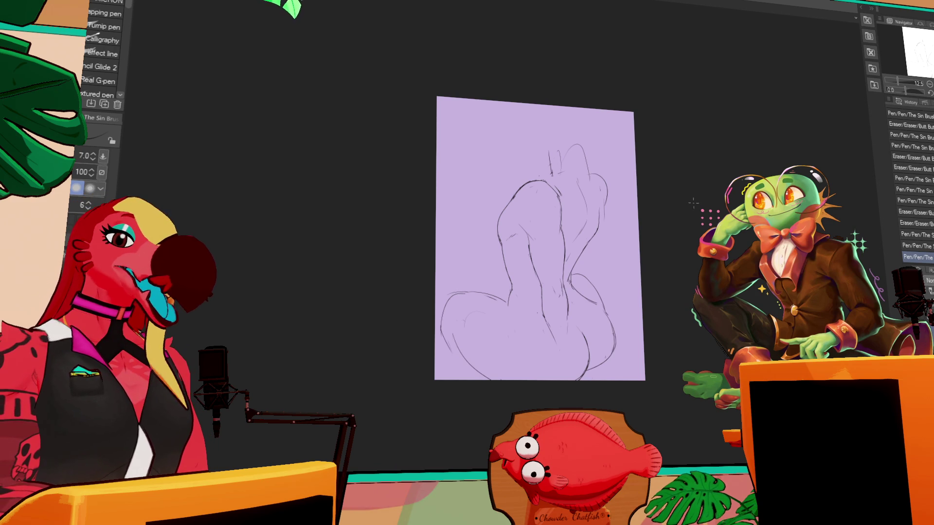
pyautogui.press('m')
pyautogui.moveTo(399, 100)
pyautogui.mouseDown()
pyautogui.moveTo(657, 469)
pyautogui.moveTo(672, 408)
pyautogui.mouseUp()
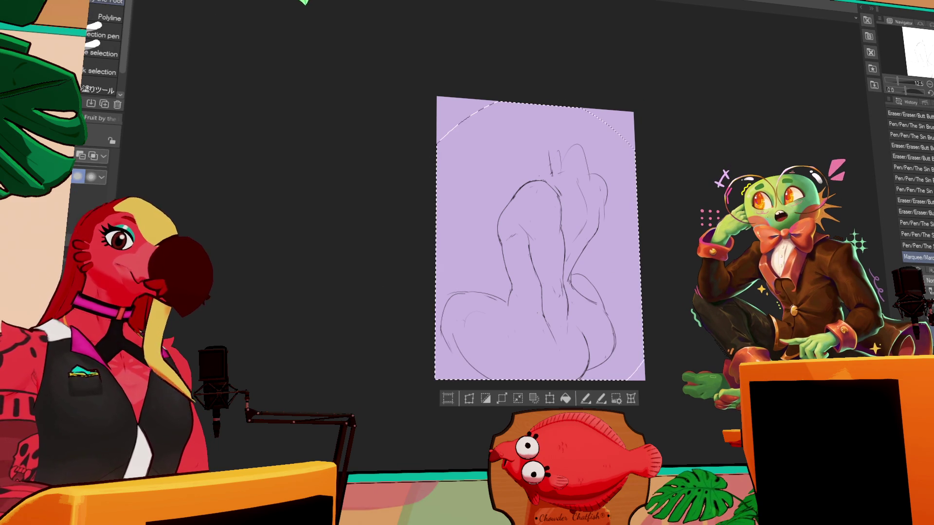
# Step: Scale the selected sketch down from its top-left corner, deselect, and nudge the layer left
pyautogui.click(549, 398)
pyautogui.moveTo(437, 98); pyautogui.dragTo(458, 138)
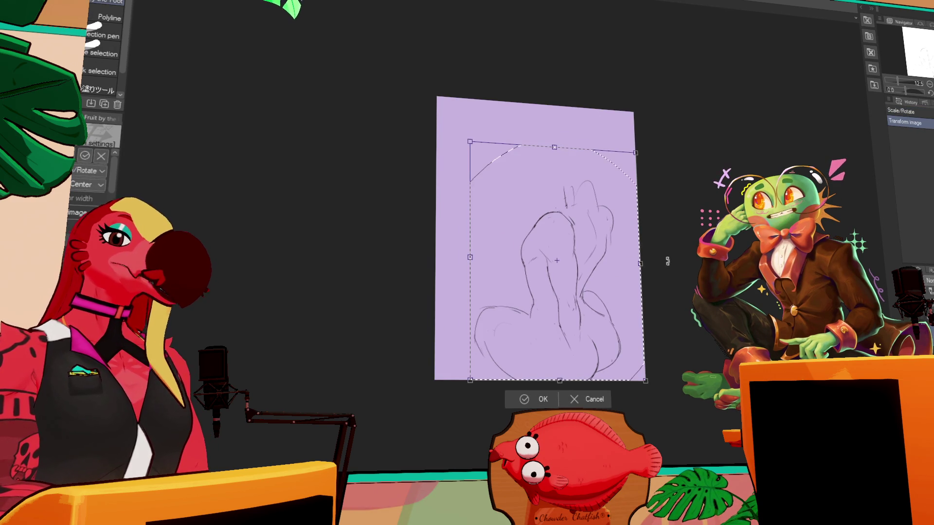
pyautogui.press('Return')
pyautogui.hotkey('ctrl', 'd')
pyautogui.press('k')
pyautogui.moveTo(611, 317)
pyautogui.mouseDown()
pyautogui.moveTo(582, 317)
pyautogui.moveTo(616, 313)
pyautogui.moveTo(603, 343)
pyautogui.moveTo(611, 358)
pyautogui.moveTo(600, 316)
pyautogui.mouseUp()
# Step: Touch up the sketch's upper right lines with short pen strokes
pyautogui.press('p')
pyautogui.press('e')
pyautogui.press('p')
pyautogui.moveTo(535, 299); pyautogui.dragTo(540, 295)
pyautogui.moveTo(603, 199); pyautogui.dragTo(616, 209)
# Step: Erase a line on the figure's back and redraw it on the right side
pyautogui.press('e')
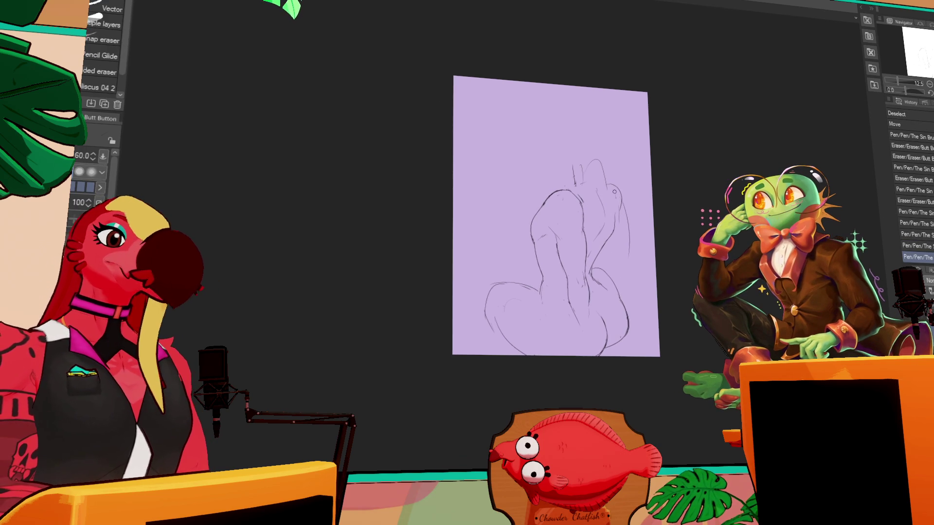
pyautogui.moveTo(582, 188)
pyautogui.mouseDown()
pyautogui.moveTo(581, 178)
pyautogui.moveTo(606, 167)
pyautogui.mouseUp()
pyautogui.press('p')
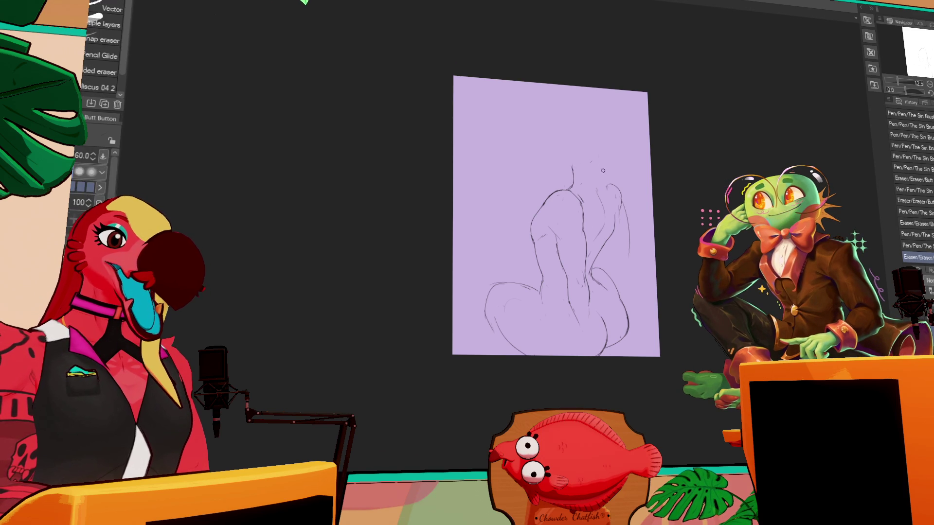
pyautogui.moveTo(679, 157); pyautogui.dragTo(692, 174)
pyautogui.press('e')
pyautogui.press('p')
pyautogui.moveTo(633, 190)
pyautogui.mouseDown()
pyautogui.moveTo(587, 187)
pyautogui.moveTo(586, 209)
pyautogui.moveTo(617, 185)
pyautogui.moveTo(619, 195)
pyautogui.mouseUp()
# Step: Undo and redo the latest pen stroke while toggling between pen and eraser
pyautogui.press('e')
pyautogui.press('p')
pyautogui.hotkey('ctrl', 'z')
pyautogui.press('e')
pyautogui.press('p')
pyautogui.press('e')
pyautogui.press('p')
pyautogui.press('e')
pyautogui.press('p')
pyautogui.press('e')
pyautogui.press('p')
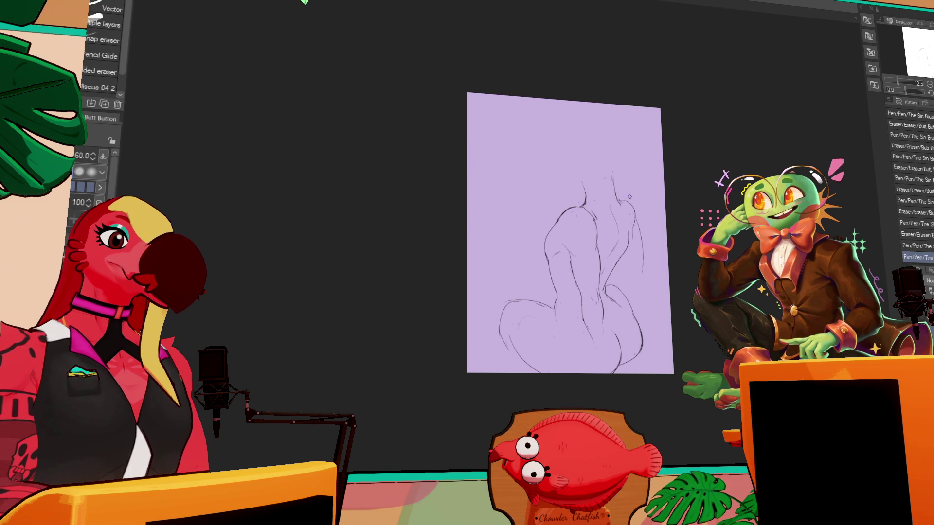
pyautogui.press('p')
pyautogui.hotkey('ctrl', 'z')
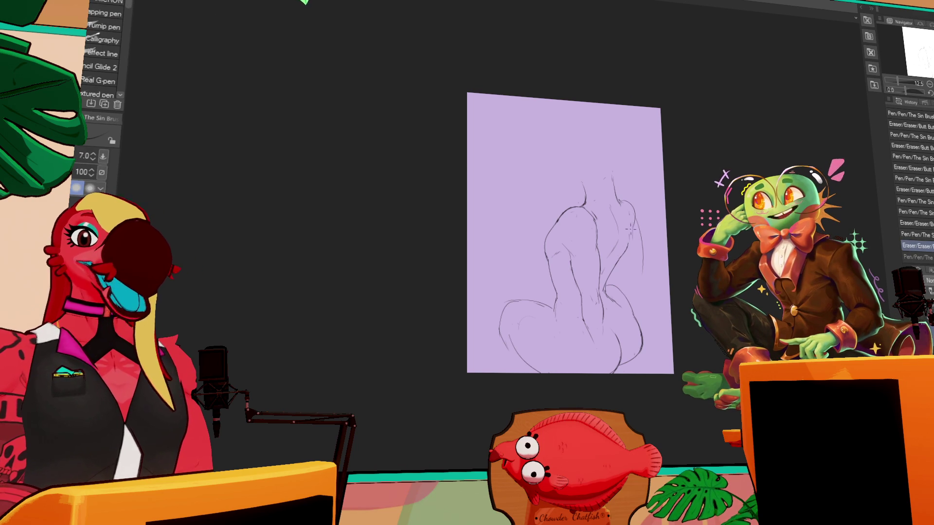
pyautogui.hotkey('ctrl', 'y')
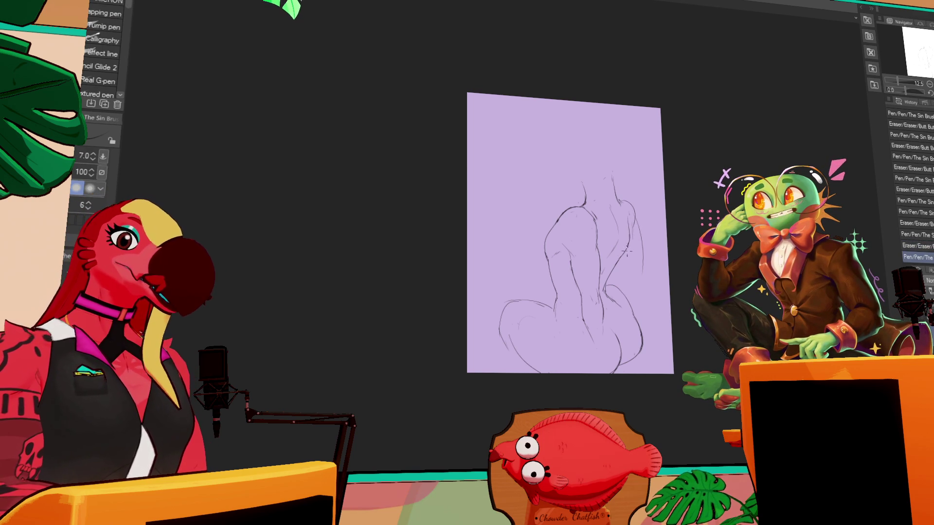
# Step: Add small strokes low on the figure and along its back, erasing part of a line
pyautogui.moveTo(603, 251); pyautogui.dragTo(654, 207)
pyautogui.moveTo(594, 265); pyautogui.dragTo(603, 311)
pyautogui.moveTo(632, 205)
pyautogui.mouseDown()
pyautogui.moveTo(642, 243)
pyautogui.moveTo(619, 156)
pyautogui.moveTo(619, 178)
pyautogui.mouseUp()
pyautogui.press('e')
pyautogui.press('p')
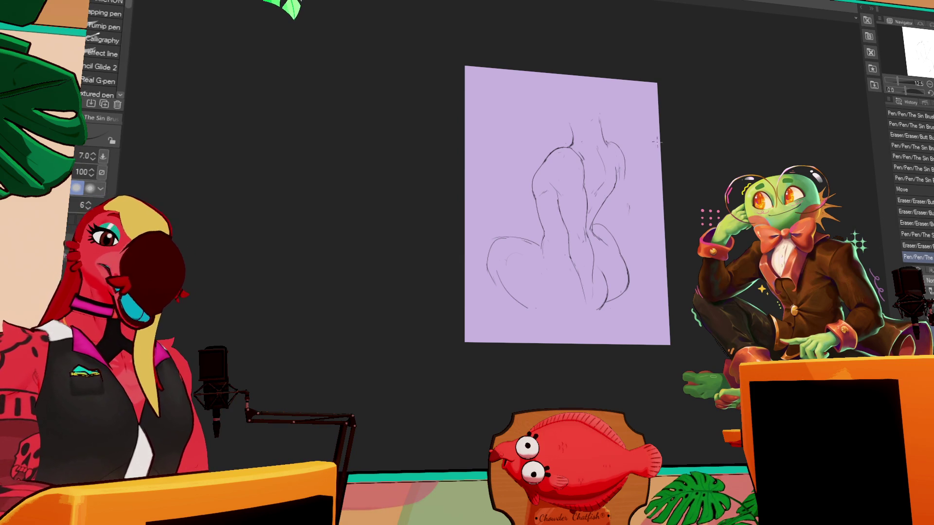
# Step: Erase a line on the figure's right side
pyautogui.press('e')
pyautogui.moveTo(623, 169)
pyautogui.mouseDown()
pyautogui.moveTo(628, 219)
pyautogui.moveTo(617, 216)
pyautogui.moveTo(614, 187)
pyautogui.moveTo(612, 210)
pyautogui.mouseUp()
pyautogui.press('p')
pyautogui.press('e')
pyautogui.press('p')
pyautogui.press('e')
pyautogui.press('p')
pyautogui.press('e')
pyautogui.press('p')
pyautogui.press('e')
pyautogui.press('p')
# Step: Add short strokes along the figure's right side
pyautogui.moveTo(612, 209); pyautogui.dragTo(618, 233)
pyautogui.press('e')
pyautogui.press('p')
pyautogui.moveTo(618, 231)
pyautogui.mouseDown()
pyautogui.moveTo(627, 219)
pyautogui.moveTo(635, 246)
pyautogui.moveTo(637, 238)
pyautogui.mouseUp()
pyautogui.moveTo(635, 241); pyautogui.dragTo(622, 242)
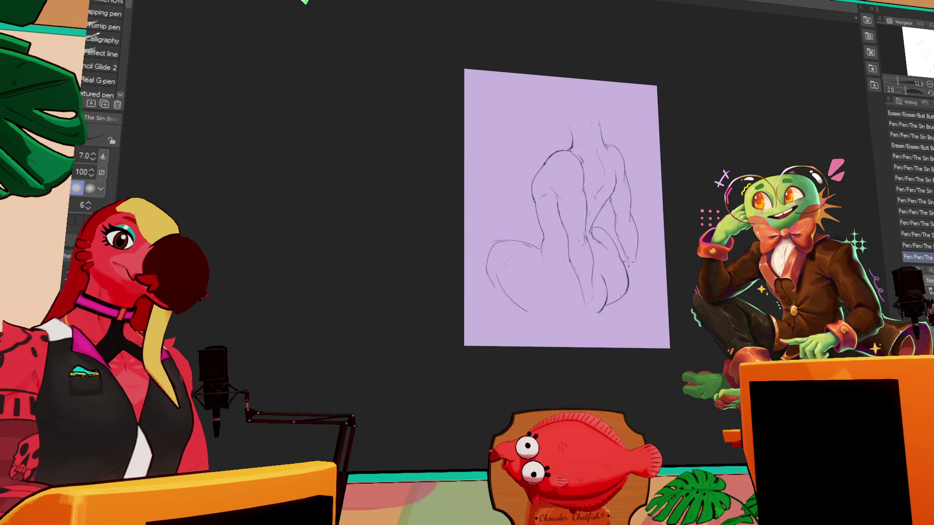
# Step: Erase stray lines at the lower right and draw a curved line along the figure's bottom
pyautogui.press('e')
pyautogui.moveTo(611, 277); pyautogui.dragTo(609, 267)
pyautogui.moveTo(609, 267)
pyautogui.mouseDown()
pyautogui.moveTo(606, 259)
pyautogui.moveTo(604, 287)
pyautogui.mouseUp()
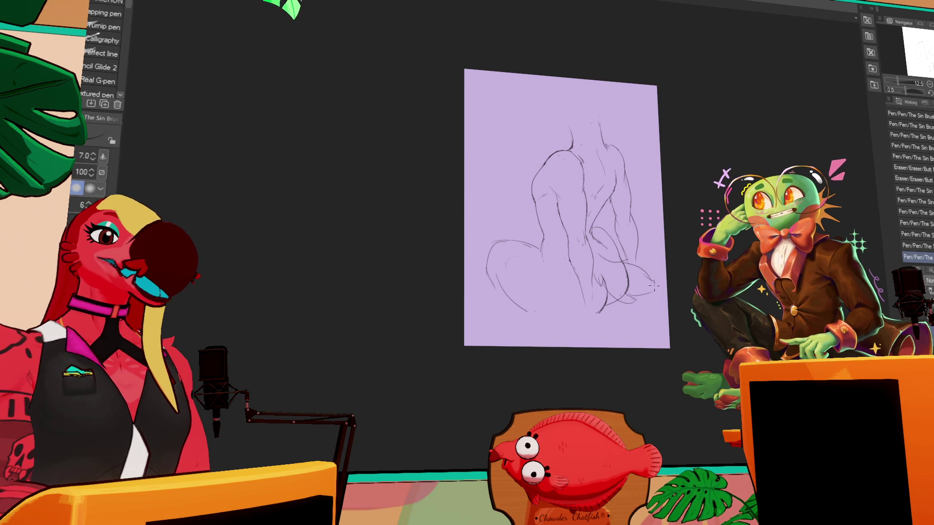
pyautogui.moveTo(522, 309)
pyautogui.mouseDown()
pyautogui.moveTo(605, 305)
pyautogui.moveTo(580, 316)
pyautogui.mouseUp()
pyautogui.press('e')
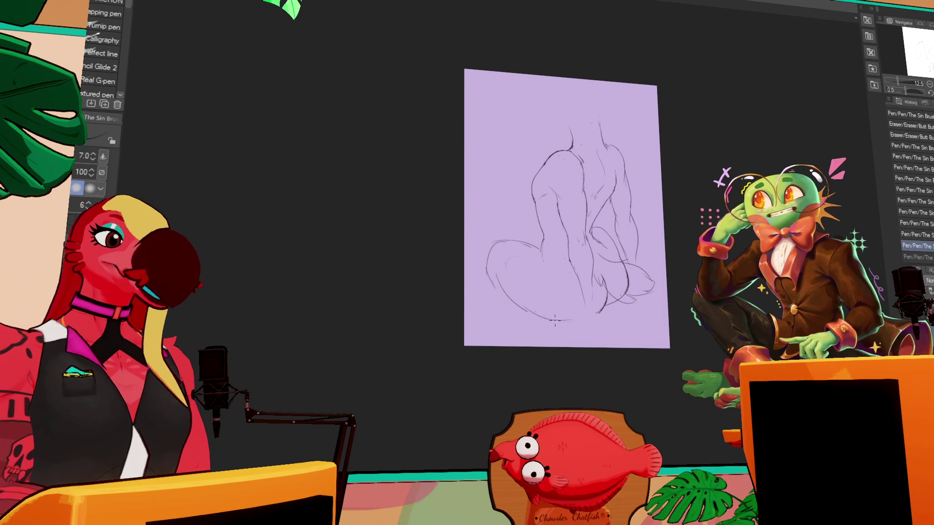
pyautogui.press('p')
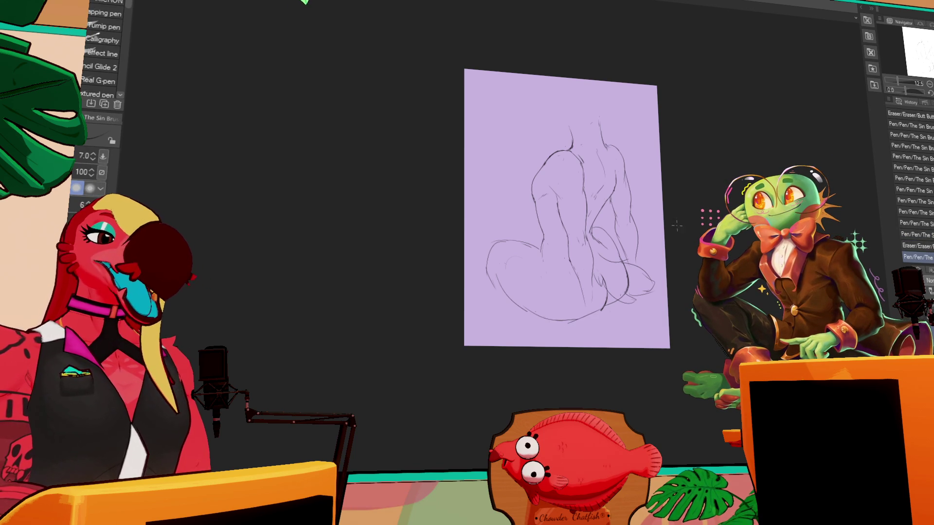
pyautogui.moveTo(644, 263)
pyautogui.mouseDown()
pyautogui.moveTo(636, 249)
pyautogui.moveTo(619, 255)
pyautogui.mouseUp()
# Step: Draw and redraw the left edge of the foot
pyautogui.press('e')
pyautogui.press('p')
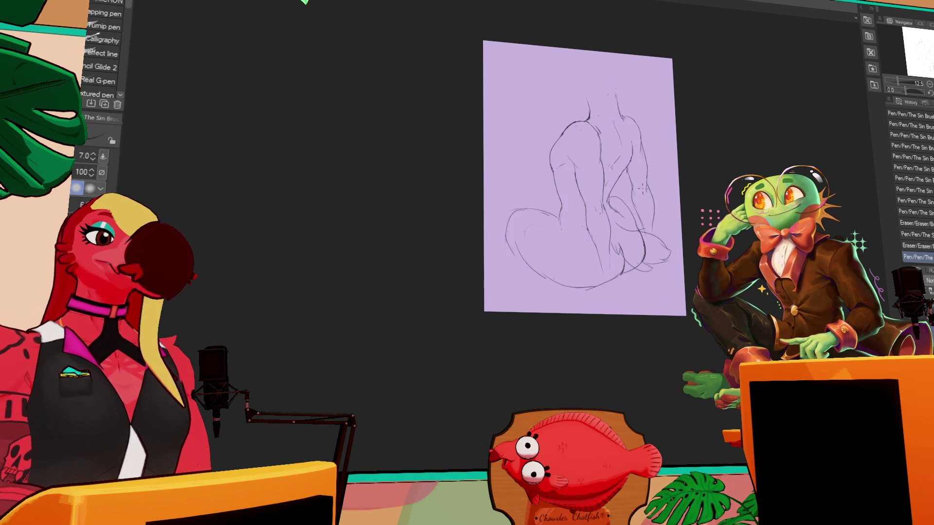
pyautogui.press('e')
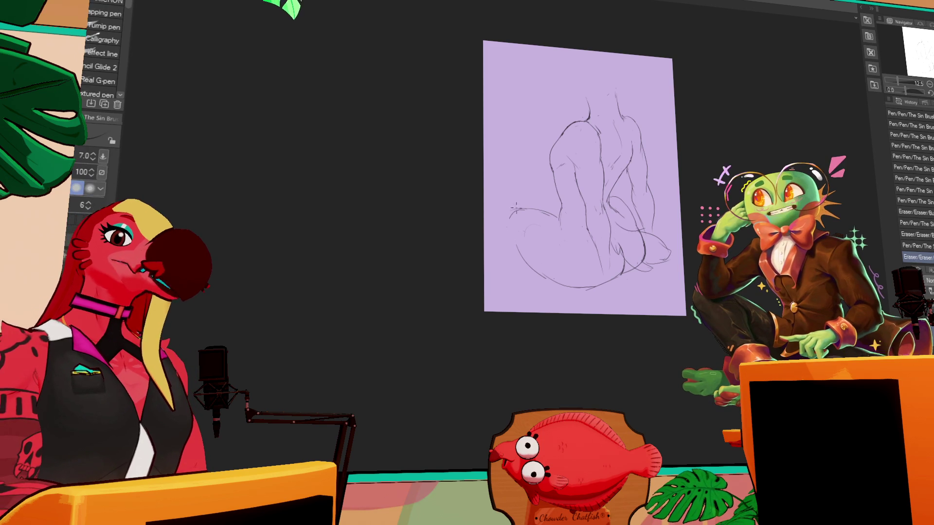
pyautogui.press('p')
pyautogui.moveTo(502, 220)
pyautogui.mouseDown()
pyautogui.moveTo(501, 236)
pyautogui.moveTo(499, 229)
pyautogui.mouseUp()
pyautogui.press('e')
pyautogui.press('p')
pyautogui.moveTo(499, 229); pyautogui.dragTo(499, 237)
pyautogui.moveTo(725, 170)
pyautogui.mouseDown()
pyautogui.moveTo(728, 146)
pyautogui.moveTo(738, 167)
pyautogui.moveTo(667, 187)
pyautogui.moveTo(719, 211)
pyautogui.moveTo(587, 316)
pyautogui.mouseUp()
# Step: Add a small stroke on the figure's right side and trim it back
pyautogui.press('e')
pyautogui.press('p')
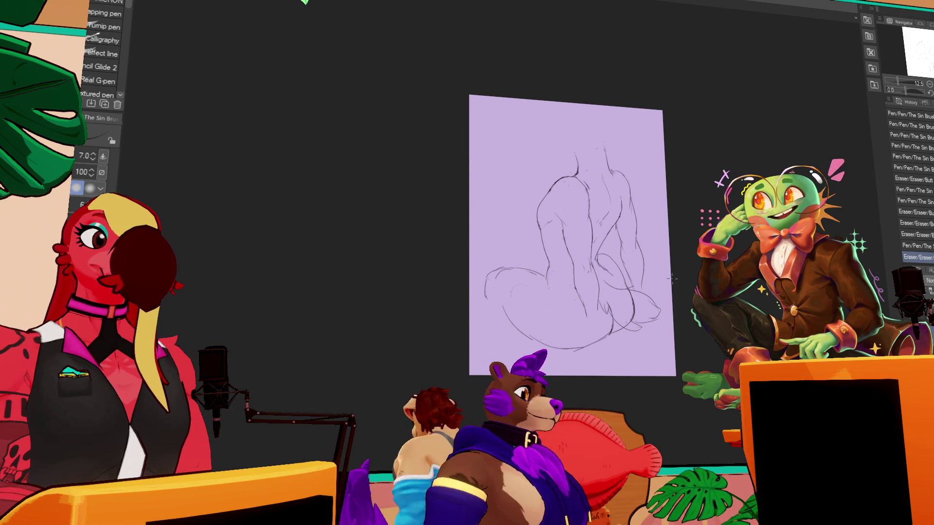
pyautogui.press('e')
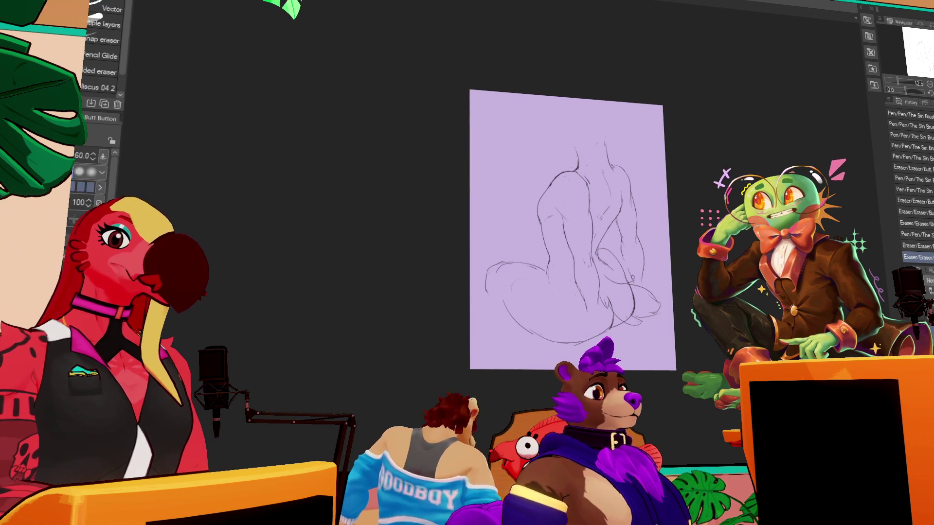
pyautogui.press('p')
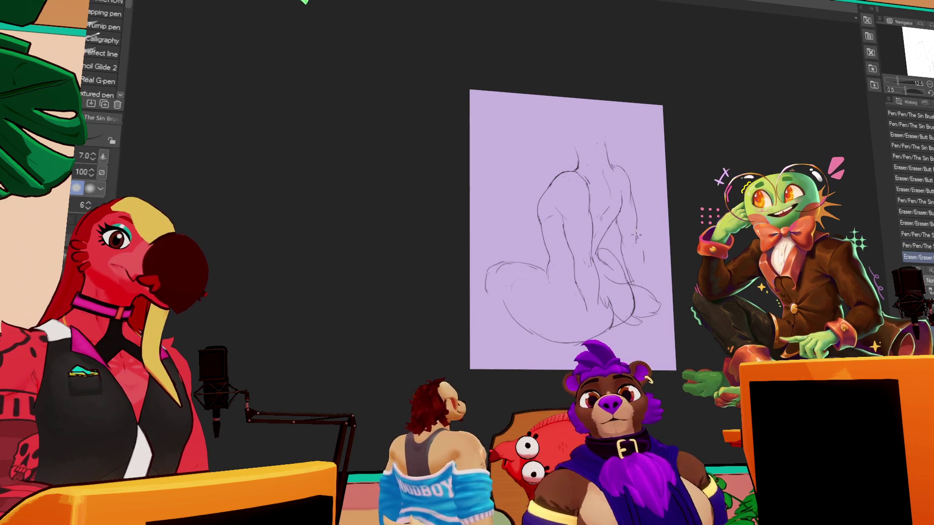
pyautogui.moveTo(635, 243); pyautogui.dragTo(633, 267)
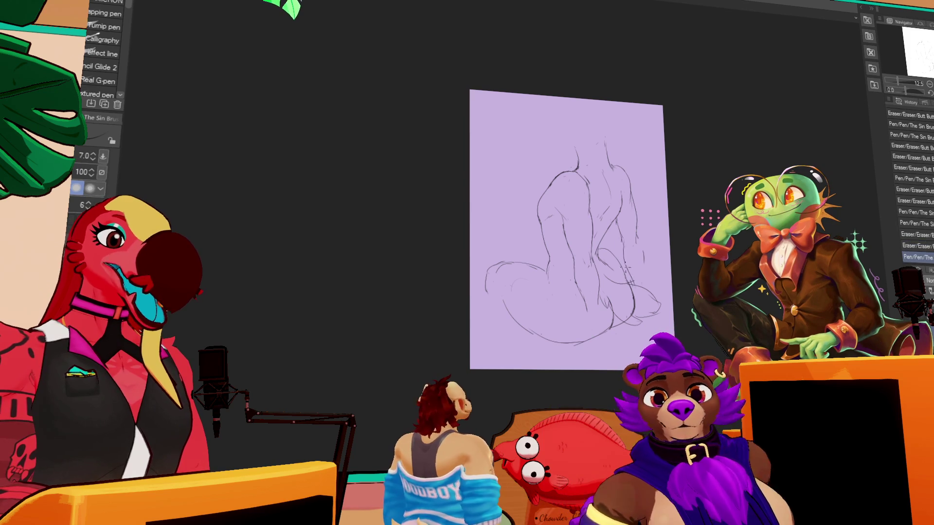
pyautogui.press('e')
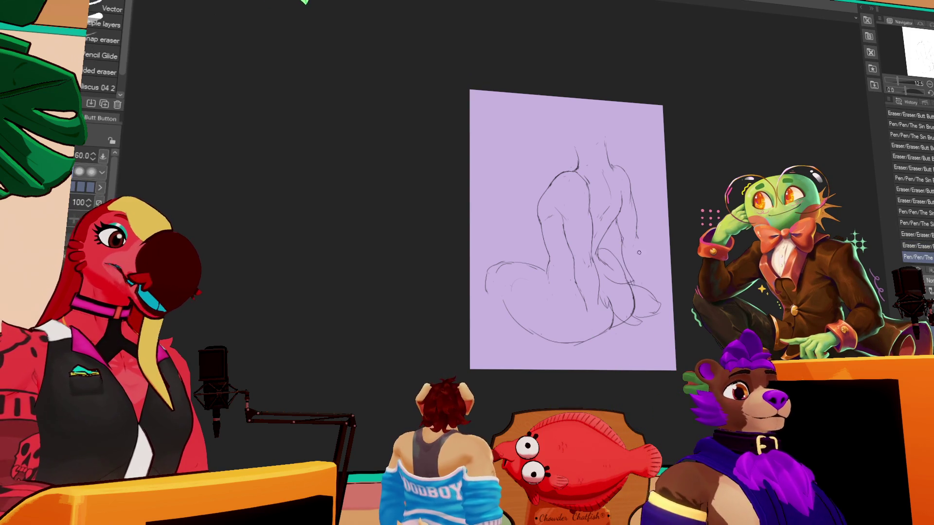
pyautogui.moveTo(634, 237)
pyautogui.mouseDown()
pyautogui.moveTo(622, 253)
pyautogui.moveTo(632, 278)
pyautogui.mouseUp()
pyautogui.press('p')
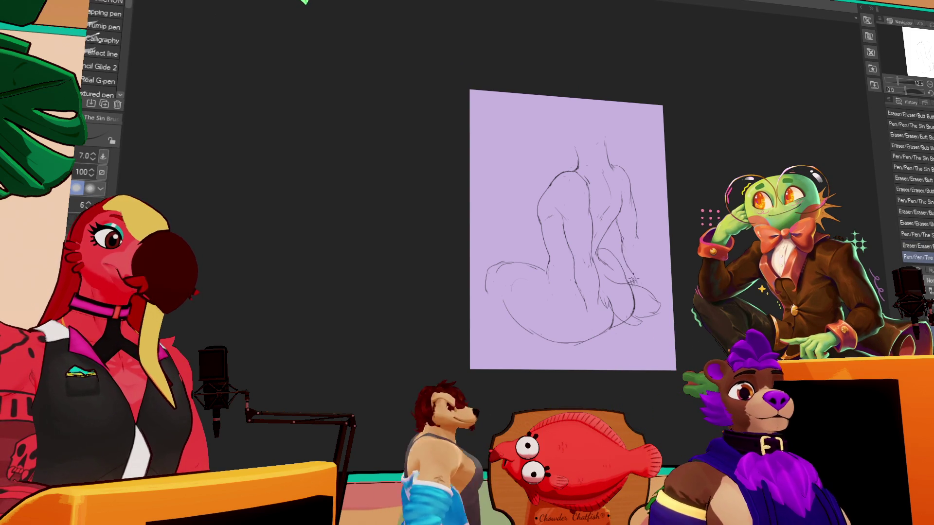
# Step: Erase stray lines near the lower right and add a short pen stroke there
pyautogui.press('e')
pyautogui.moveTo(651, 279); pyautogui.dragTo(587, 253)
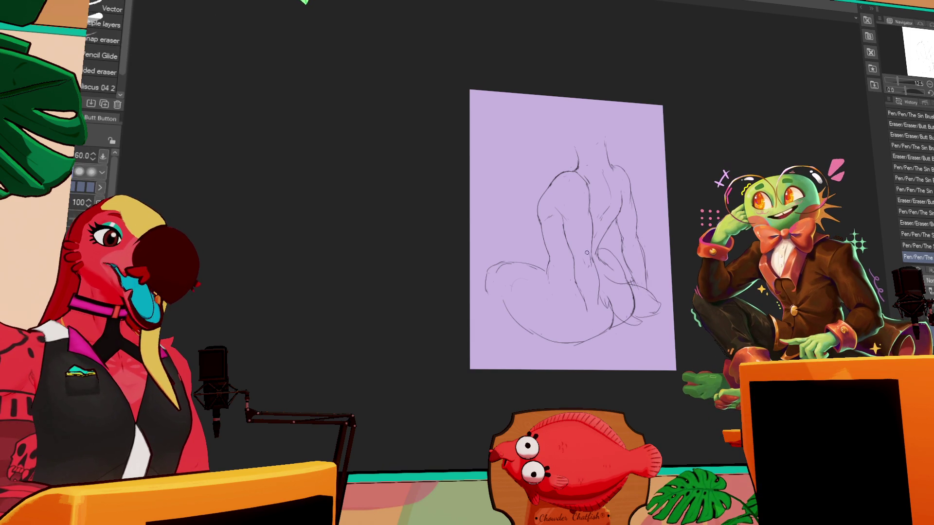
pyautogui.press('p')
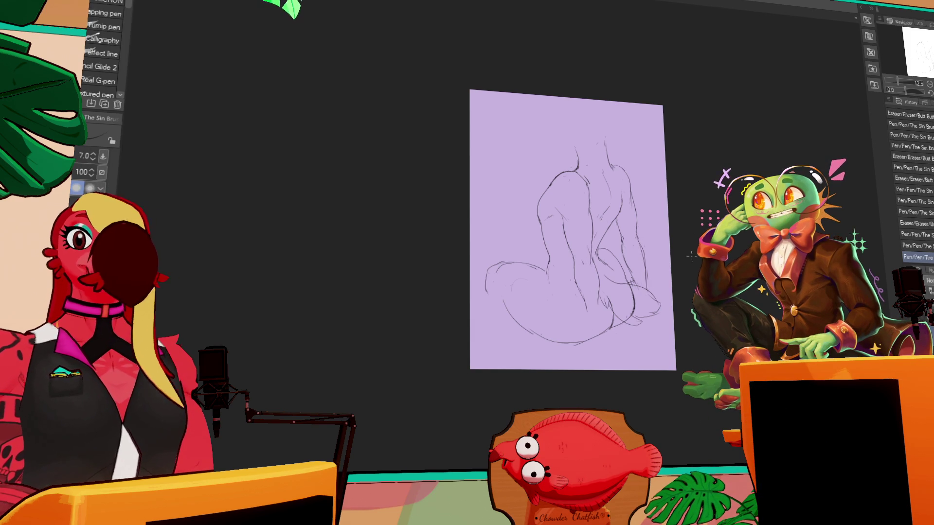
pyautogui.moveTo(688, 264); pyautogui.dragTo(689, 254)
pyautogui.press('e')
pyautogui.moveTo(590, 277); pyautogui.dragTo(586, 290)
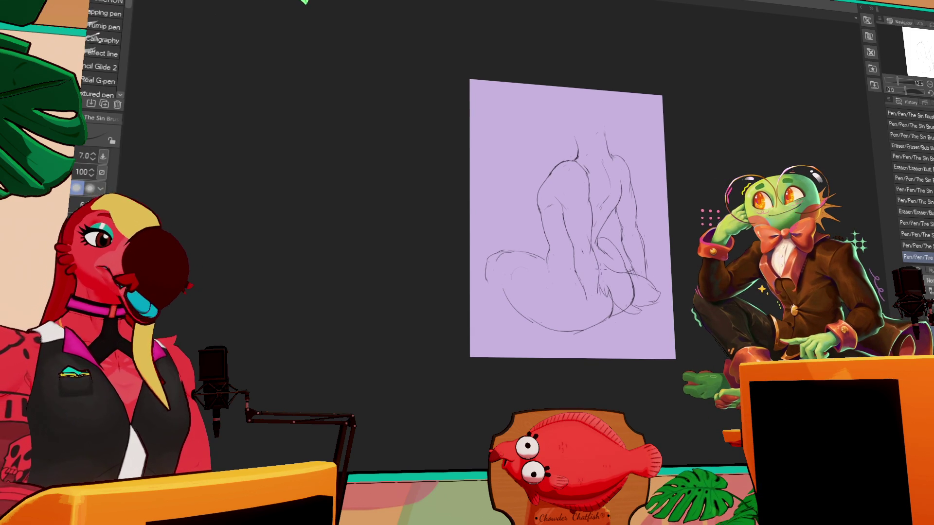
pyautogui.press('p')
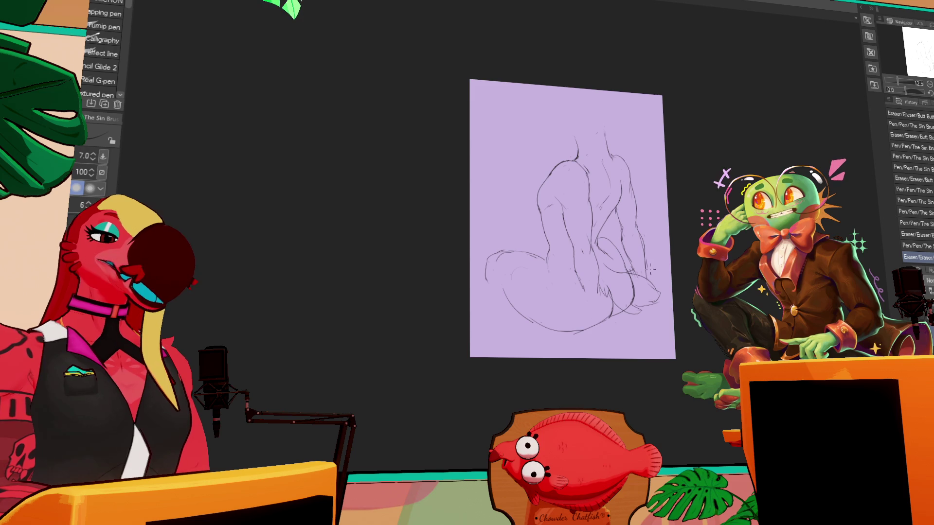
pyautogui.moveTo(586, 295); pyautogui.dragTo(585, 300)
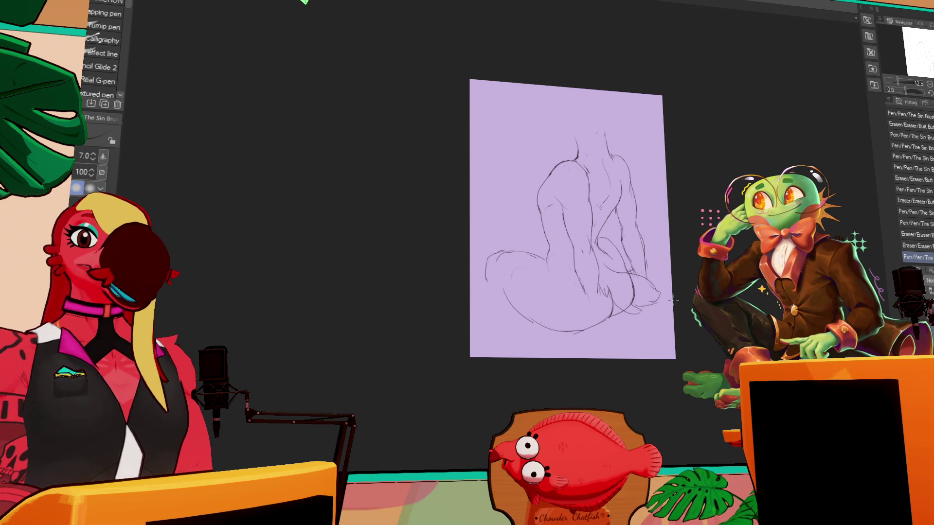
# Step: Add short strokes along the figure's right hip and erase a small bit of line
pyautogui.scroll(-1, 652, 226)
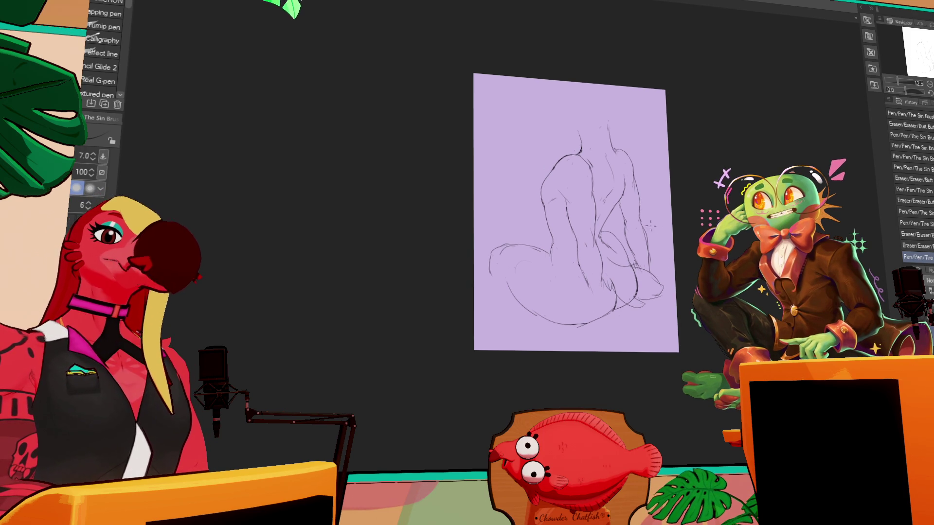
pyautogui.moveTo(646, 253)
pyautogui.mouseDown()
pyautogui.moveTo(649, 265)
pyautogui.moveTo(632, 240)
pyautogui.moveTo(613, 253)
pyautogui.mouseUp()
pyautogui.press('e')
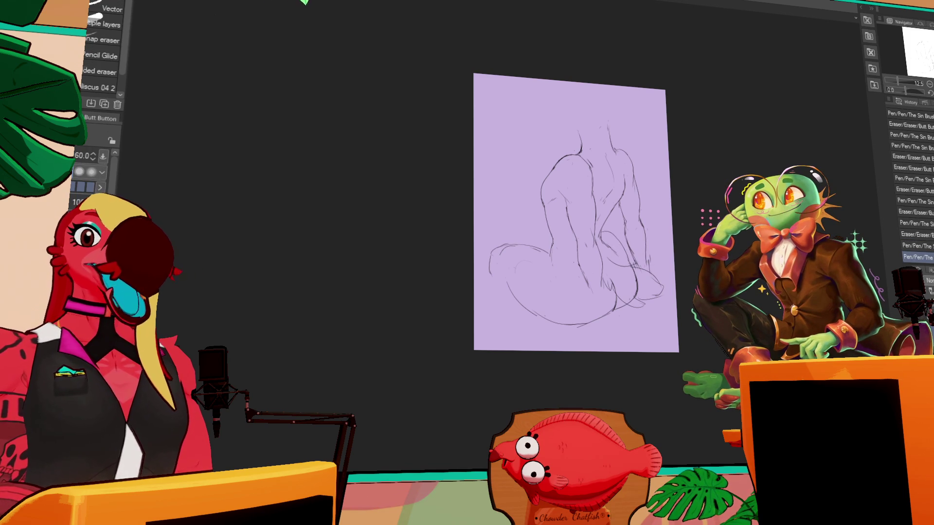
pyautogui.moveTo(561, 272); pyautogui.dragTo(566, 276)
# Step: Erase and redraw a tiny stroke near the right hip
pyautogui.press('p')
pyautogui.press('e')
pyautogui.press('p')
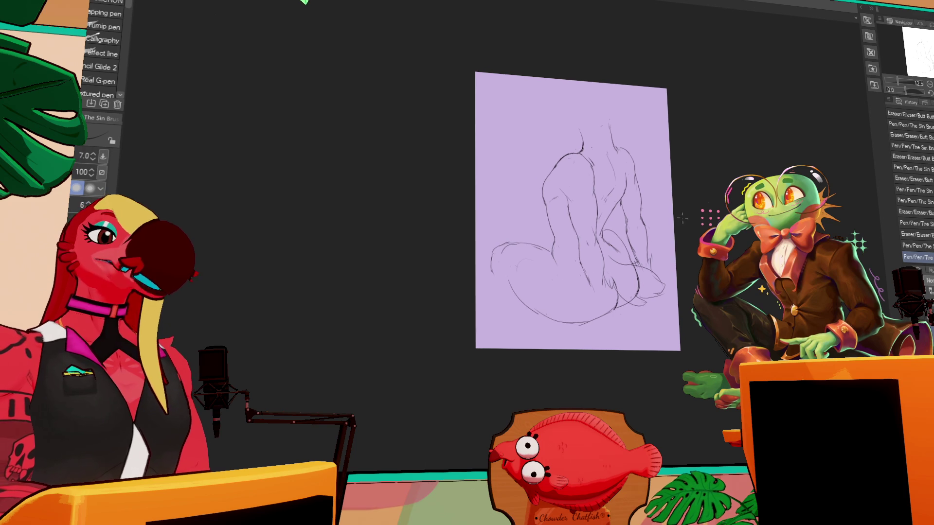
pyautogui.press('e')
pyautogui.moveTo(613, 245); pyautogui.dragTo(615, 247)
pyautogui.press('p')
pyautogui.moveTo(614, 246); pyautogui.dragTo(615, 248)
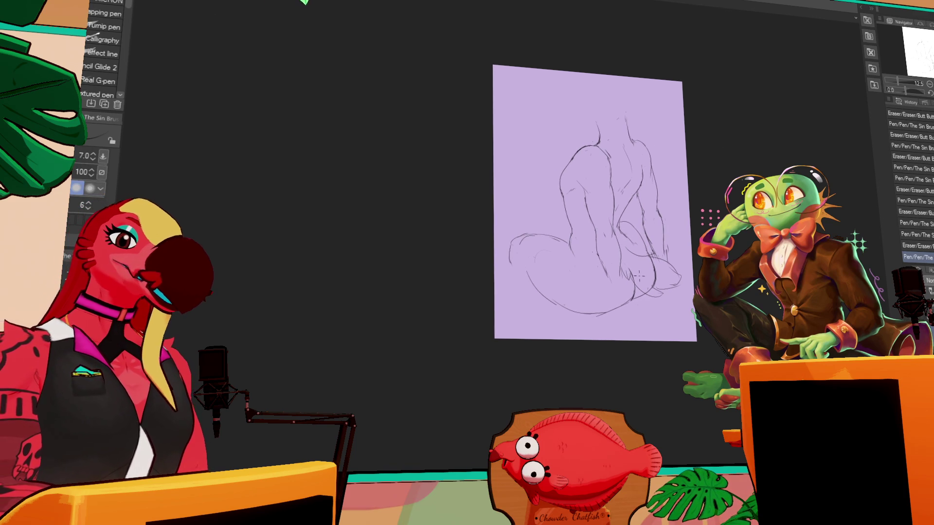
pyautogui.press('e')
pyautogui.press('p')
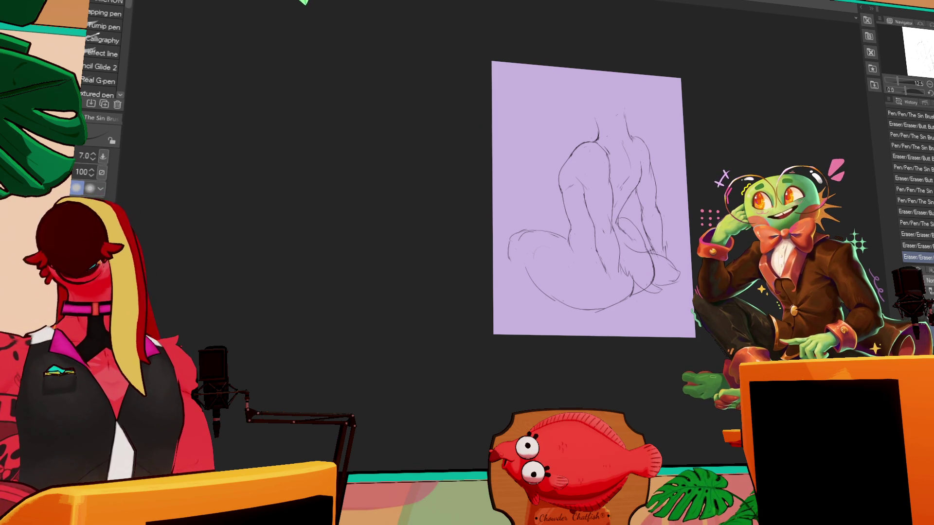
# Step: Switch to the browser showing the 'We ate a Wigan kebab' YouTube video
pyautogui.hotkey('alt', 'Tab')
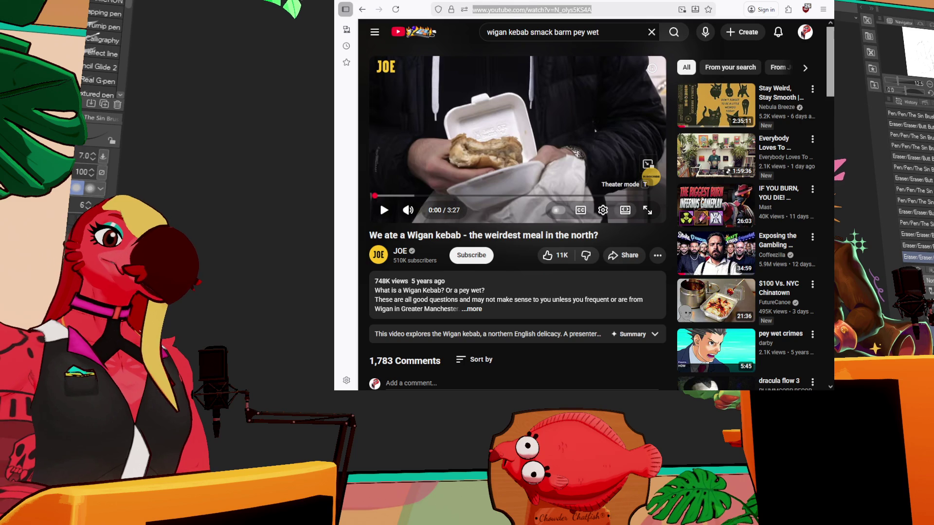
# Step: Put the Wigan kebab video in theater mode and shorten the browser window
pyautogui.click(625, 210)
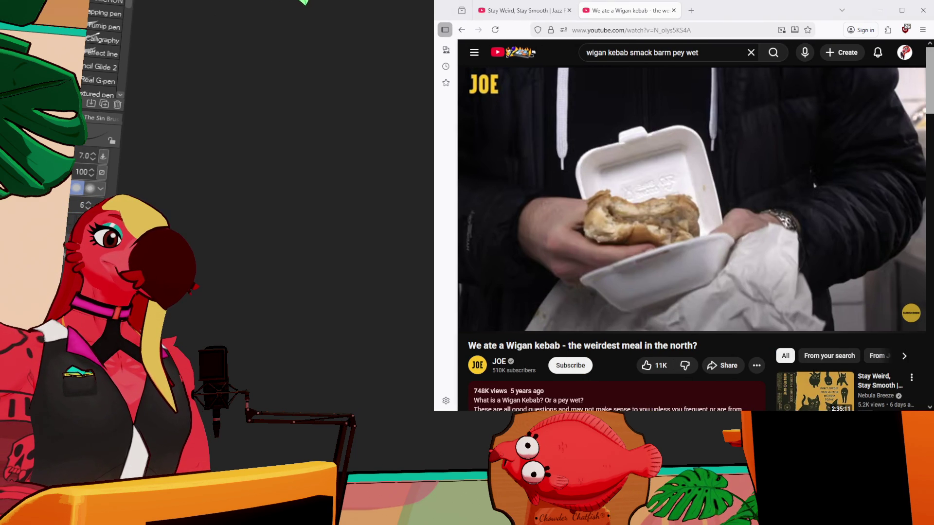
pyautogui.moveTo(745, 412); pyautogui.dragTo(745, 360)
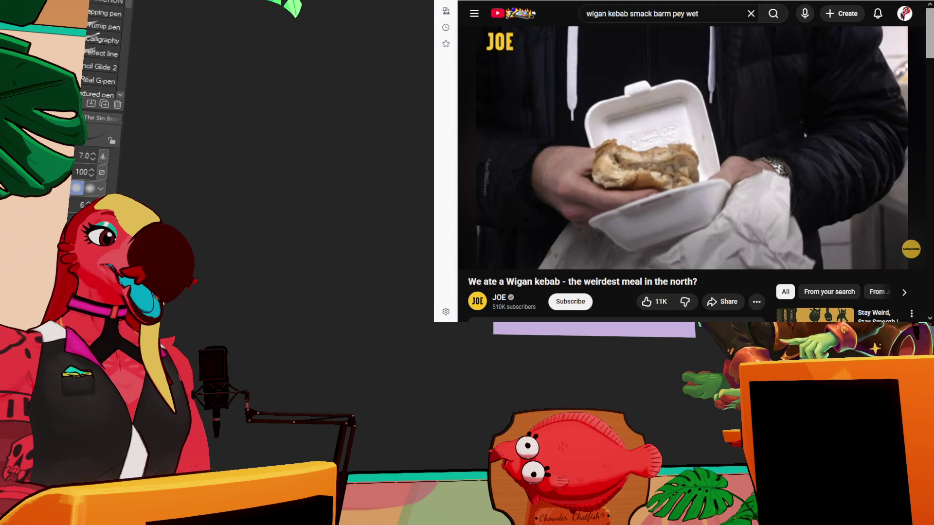
pyautogui.moveTo(681, 146)
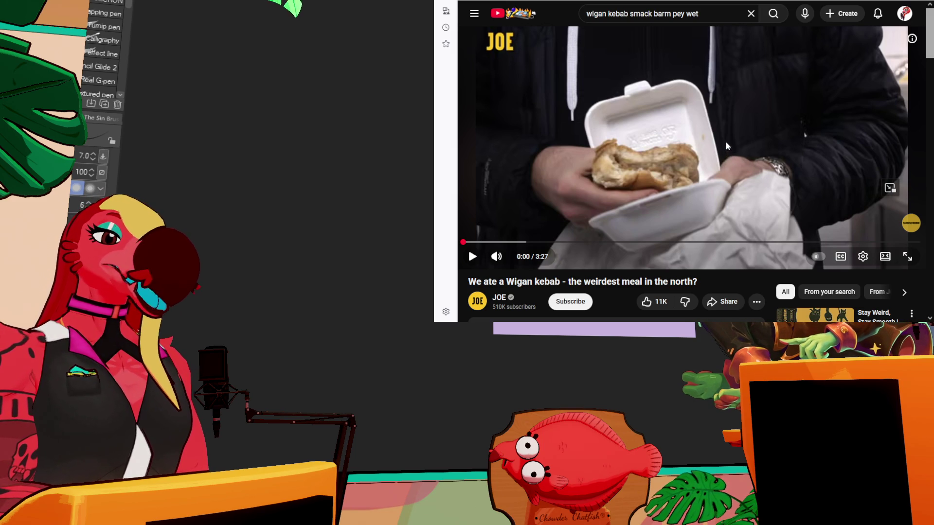
# Step: Play the video, jump back to 0:00, and play it again
pyautogui.click(724, 146)
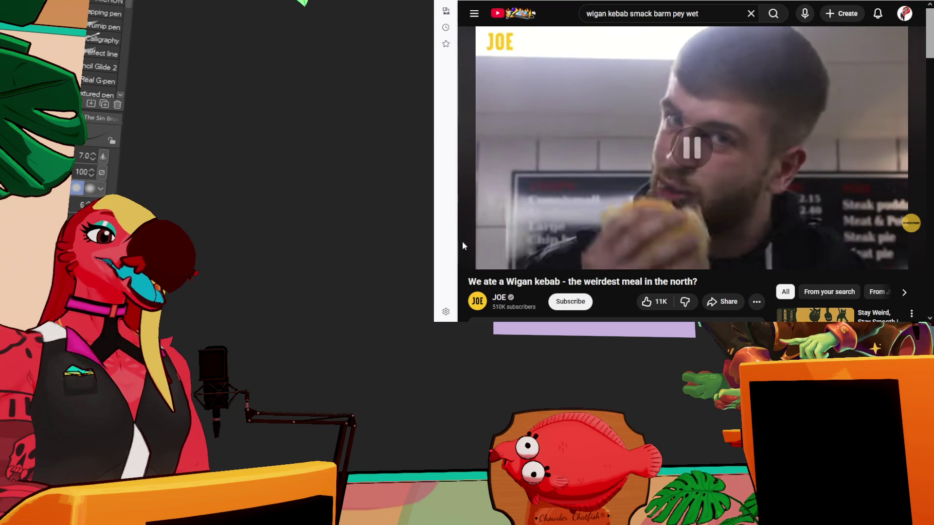
pyautogui.click(464, 242)
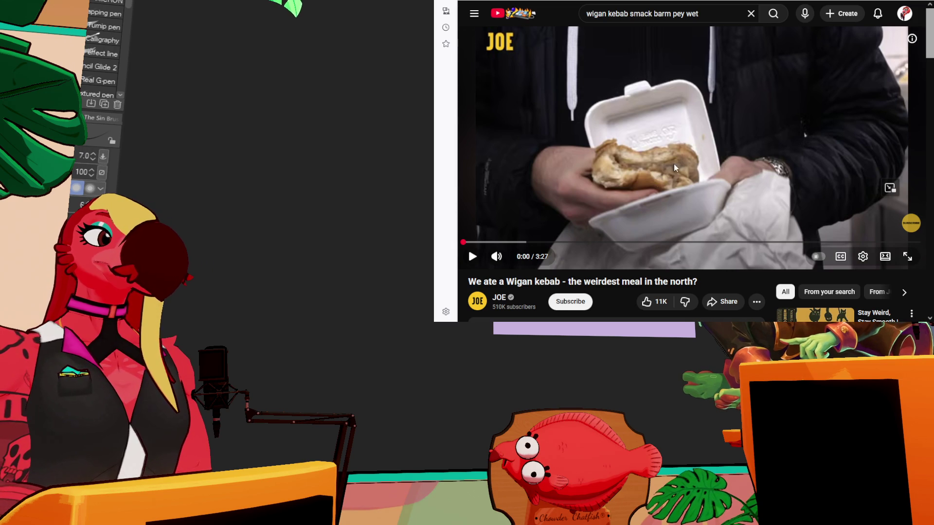
pyautogui.click(690, 160)
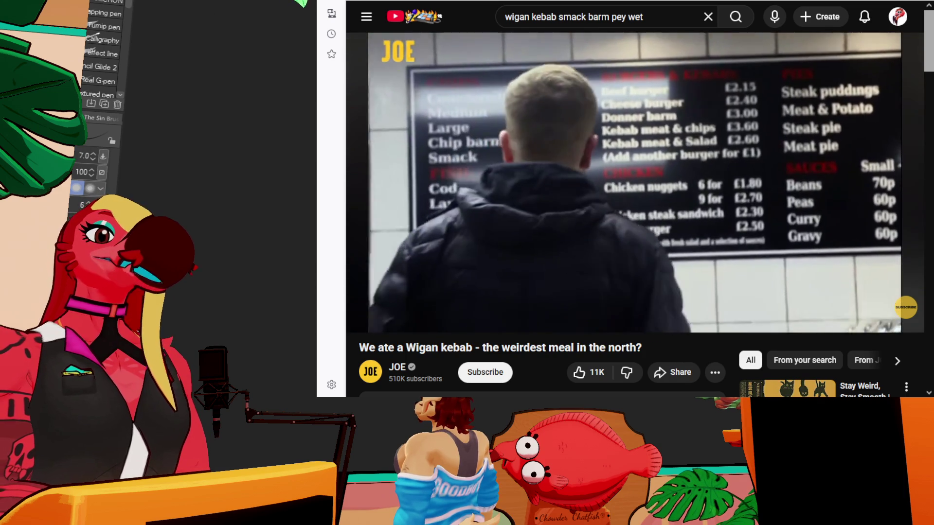
# Step: Seek the video back to 0:41, then scrub the playhead to about 0:52 and play briefly
pyautogui.click(704, 245)
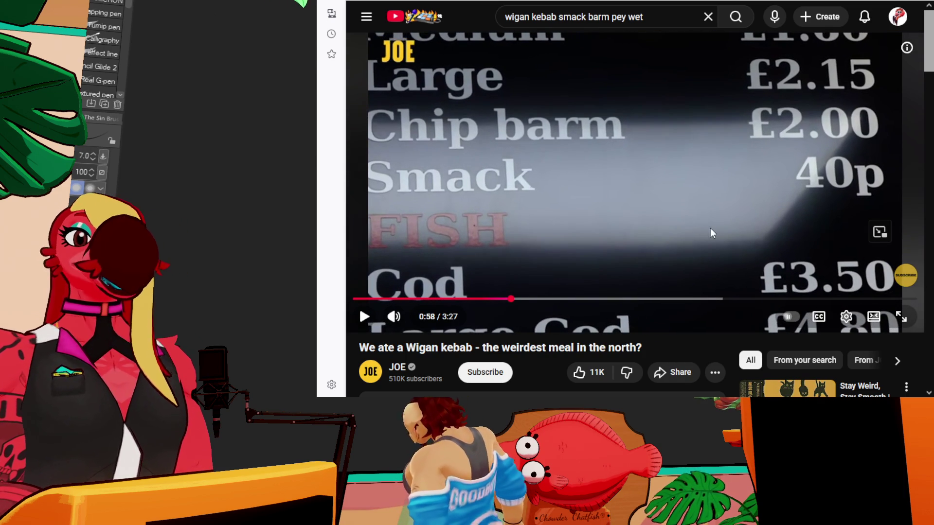
pyautogui.click(713, 228)
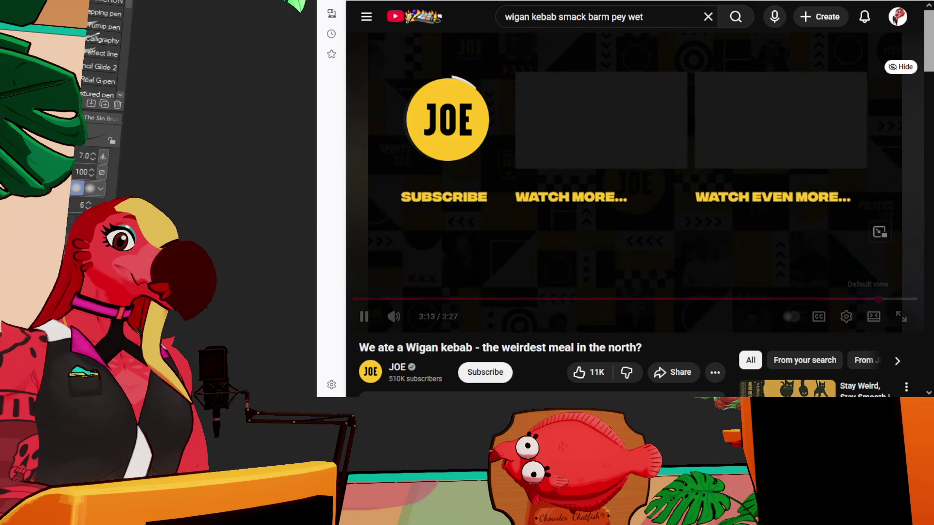
pyautogui.click(466, 299)
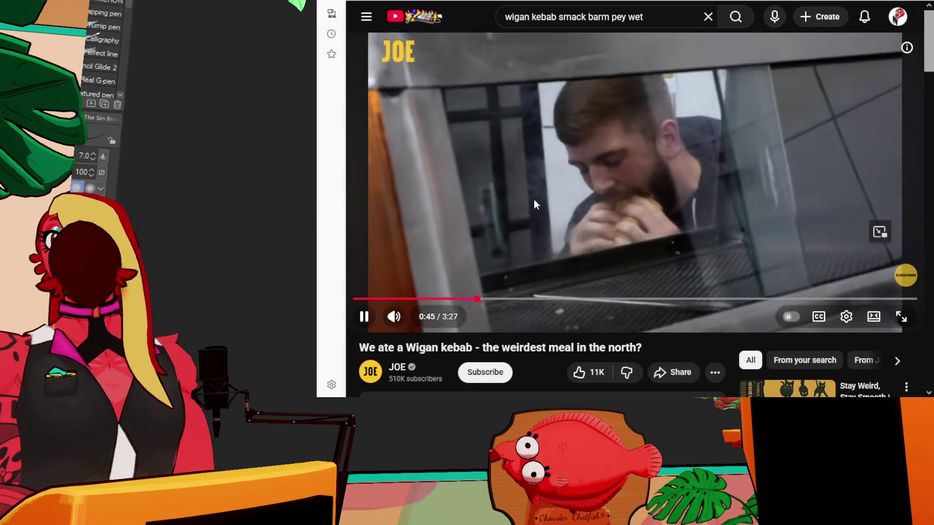
pyautogui.click(541, 196)
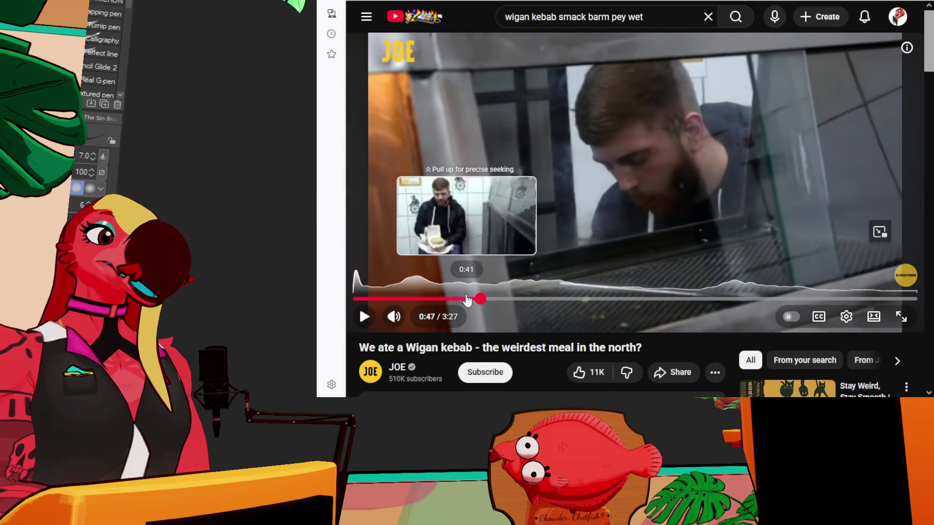
pyautogui.click(467, 300)
pyautogui.moveTo(472, 300); pyautogui.dragTo(506, 301)
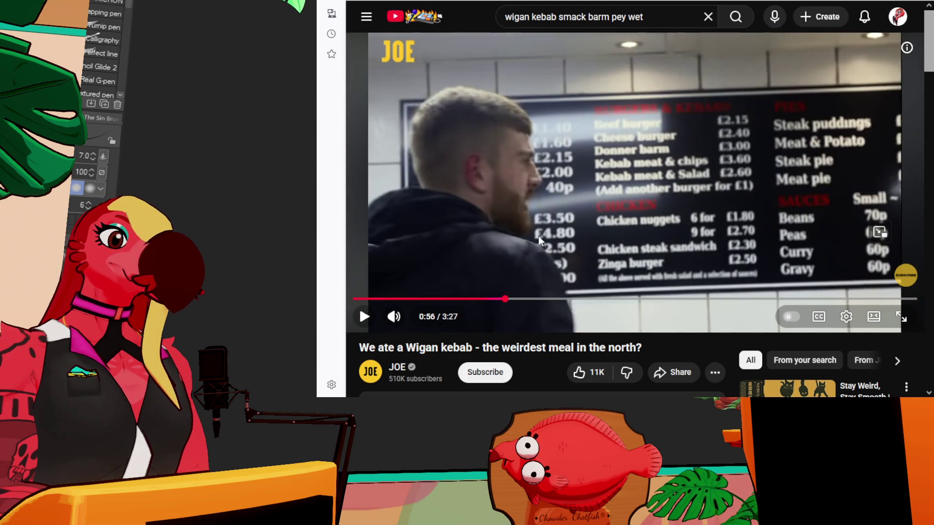
pyautogui.click(543, 269)
# Step: Pause and resume the video around 0:56–0:59, then skip ahead with Shift+N
pyautogui.click(543, 268)
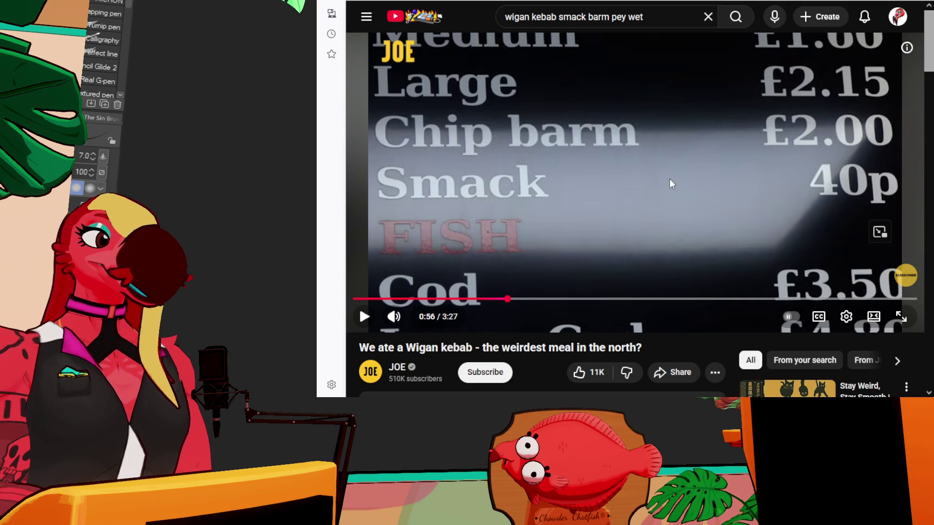
pyautogui.click(623, 201)
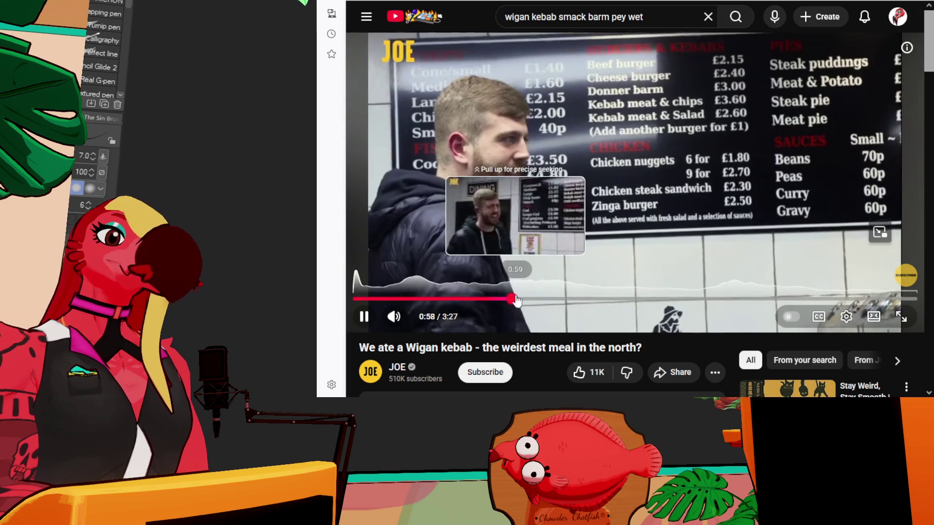
pyautogui.click(588, 262)
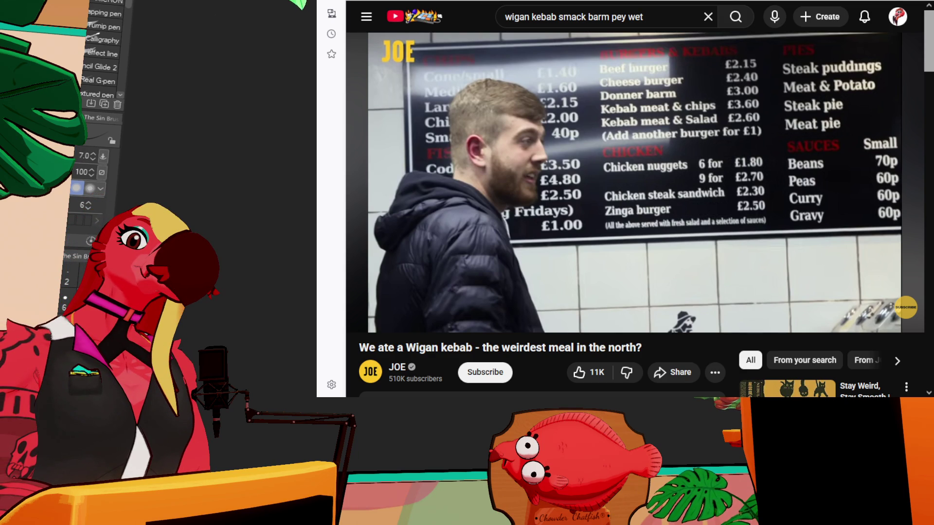
pyautogui.moveTo(726, 93)
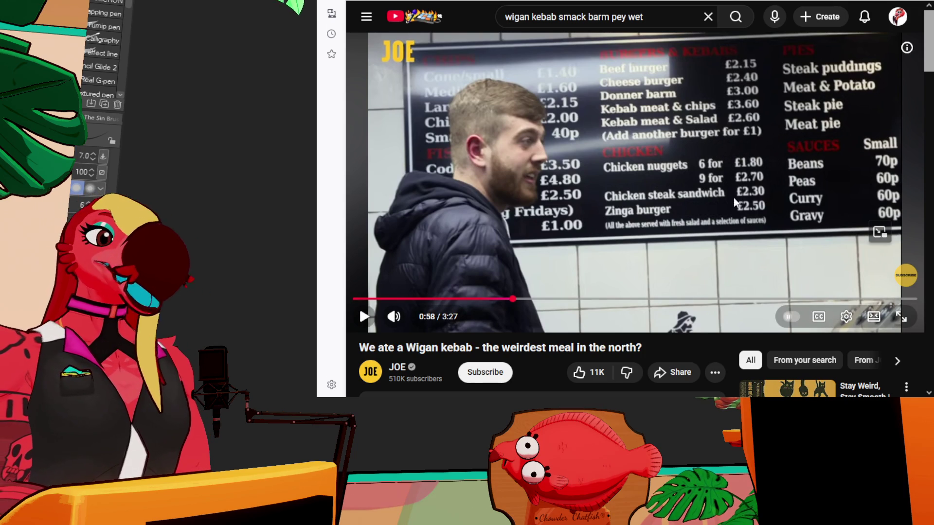
pyautogui.click(624, 236)
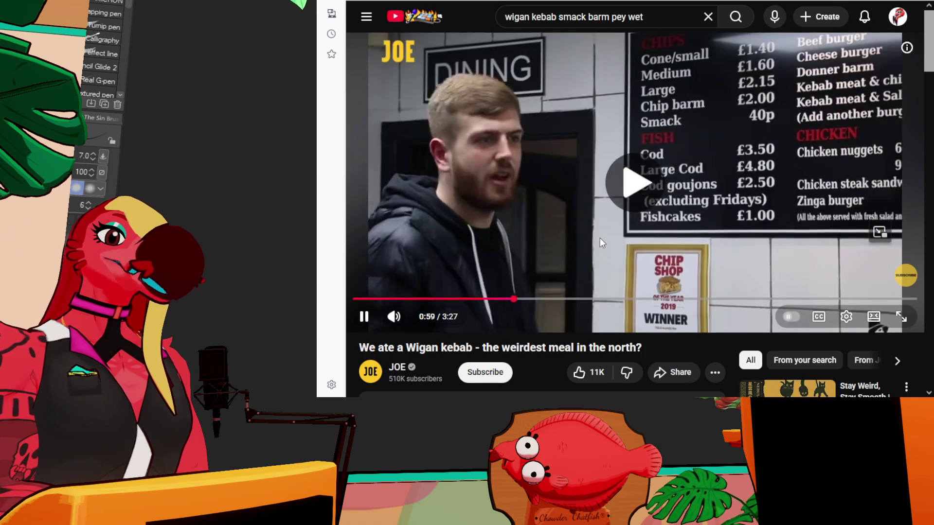
pyautogui.click(600, 247)
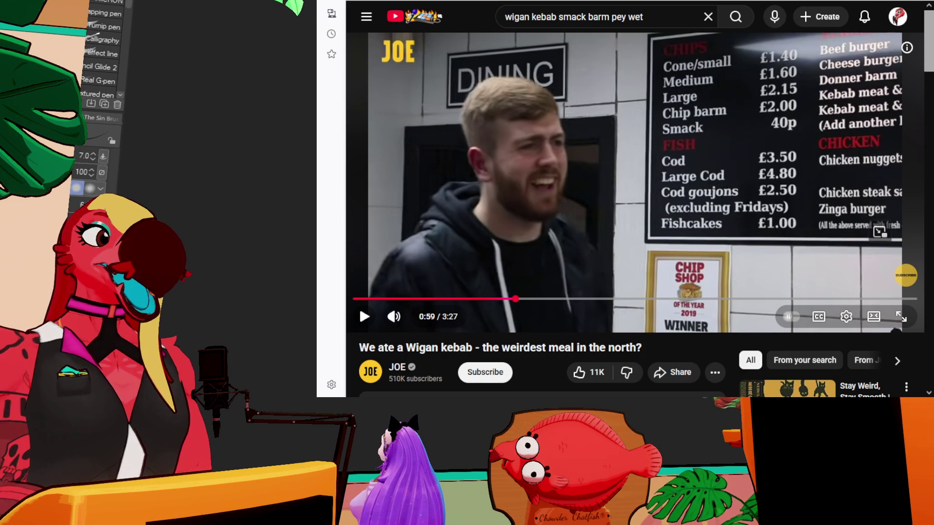
pyautogui.hotkey('shift', 'n')
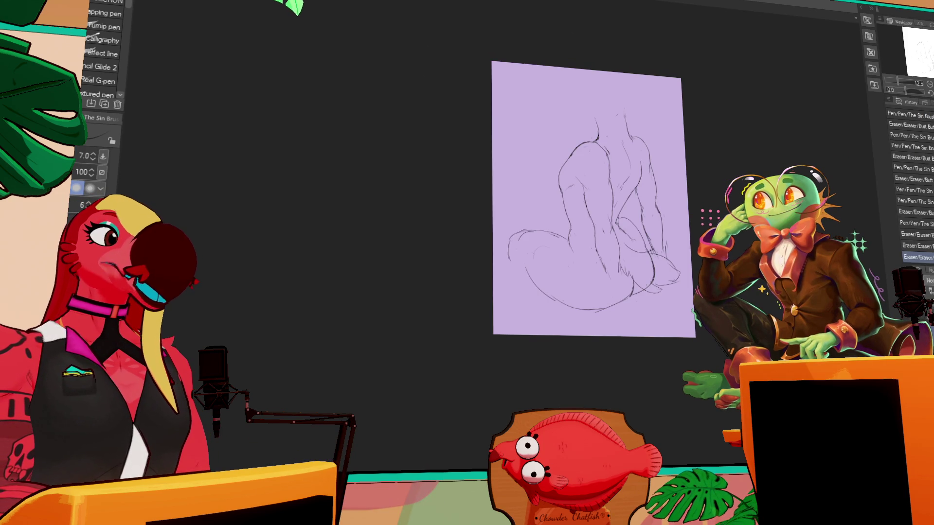
# Step: Zoom the canvas in from 12.5% to about 24% on the crouching figure
pyautogui.scroll(3, 576, 336)
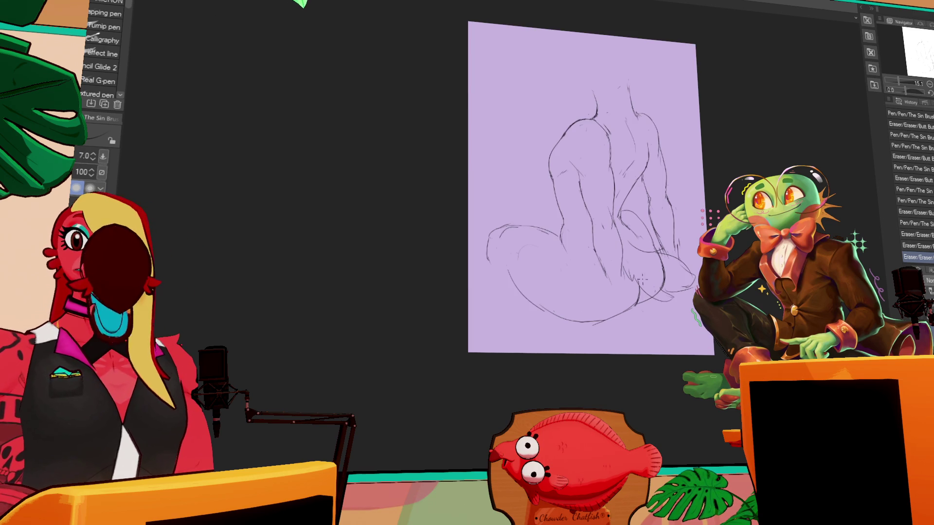
pyautogui.scroll(2, 576, 337)
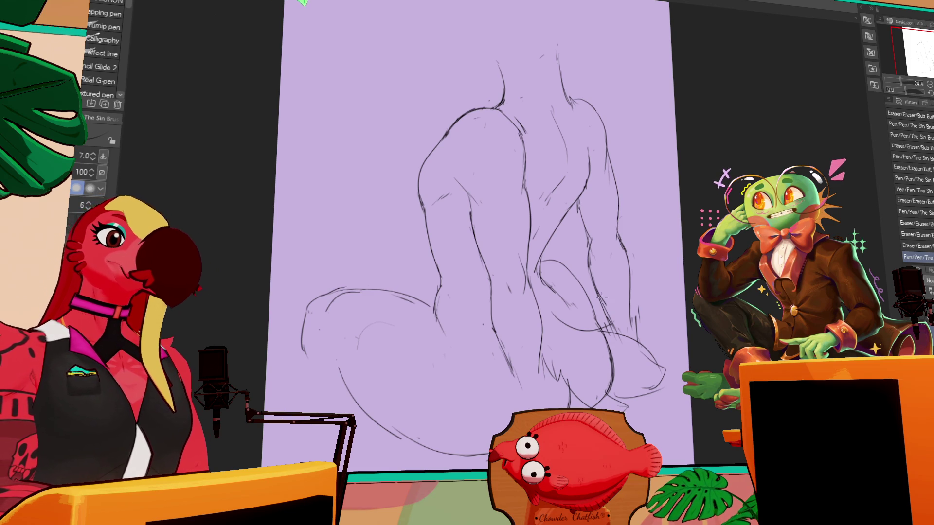
# Step: Redraw and erase small strokes on the central and right leg lines with The Sin Brush pen and the Butt Button eraser
pyautogui.press('e')
pyautogui.moveTo(598, 294); pyautogui.dragTo(606, 314)
pyautogui.press('p')
pyautogui.moveTo(594, 248)
pyautogui.mouseDown()
pyautogui.moveTo(589, 292)
pyautogui.moveTo(635, 316)
pyautogui.mouseUp()
pyautogui.press('e')
pyautogui.press('p')
pyautogui.moveTo(630, 282); pyautogui.dragTo(635, 321)
pyautogui.press('e')
pyautogui.press('p')
pyautogui.press('e')
pyautogui.press('p')
pyautogui.moveTo(630, 258); pyautogui.dragTo(635, 326)
pyautogui.press('e')
pyautogui.press('p')
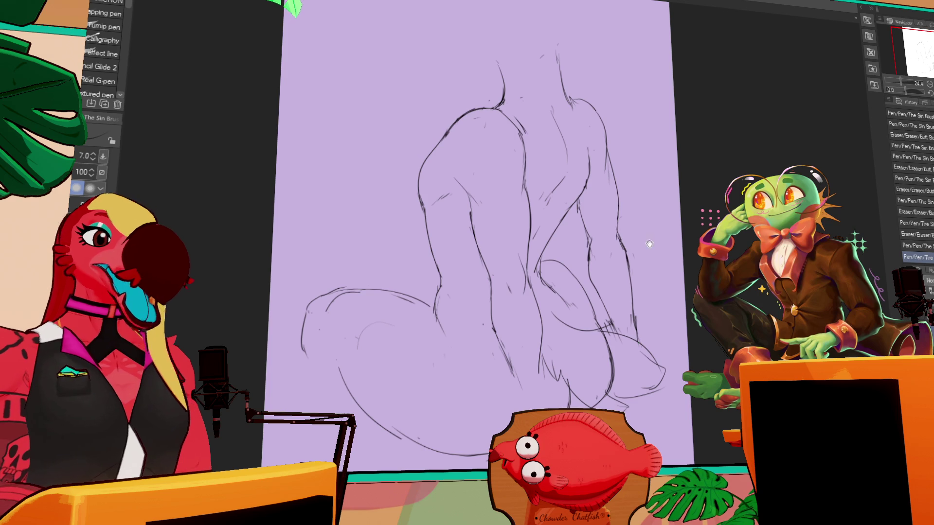
pyautogui.moveTo(583, 272); pyautogui.dragTo(588, 343)
pyautogui.press('e')
pyautogui.press('p')
pyautogui.moveTo(502, 330); pyautogui.dragTo(521, 380)
pyautogui.press('e')
pyautogui.moveTo(540, 289); pyautogui.dragTo(547, 367)
pyautogui.press('p')
pyautogui.moveTo(535, 287); pyautogui.dragTo(547, 389)
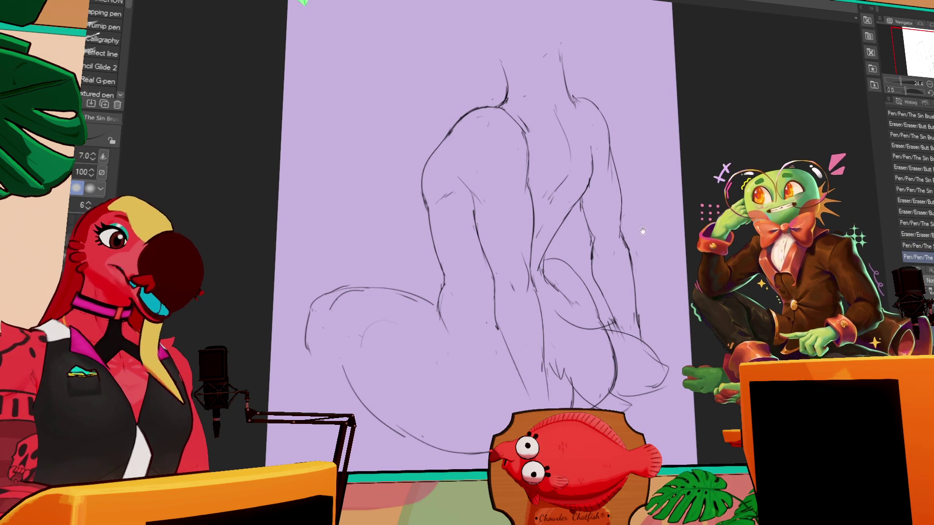
# Step: Erase stray lines on the upper figure around the back
pyautogui.moveTo(674, 232); pyautogui.dragTo(677, 246)
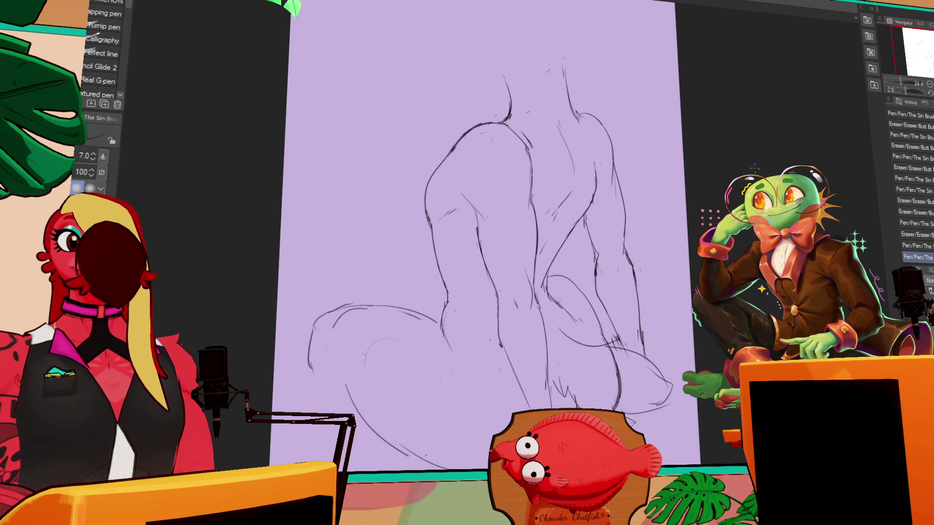
pyautogui.moveTo(607, 246)
pyautogui.mouseDown()
pyautogui.moveTo(614, 249)
pyautogui.moveTo(550, 272)
pyautogui.moveTo(553, 284)
pyautogui.mouseUp()
pyautogui.press('e')
pyautogui.press('p')
pyautogui.press('e')
pyautogui.press('p')
pyautogui.press('e')
pyautogui.press('p')
pyautogui.press('e')
pyautogui.moveTo(581, 226); pyautogui.dragTo(594, 253)
pyautogui.press('p')
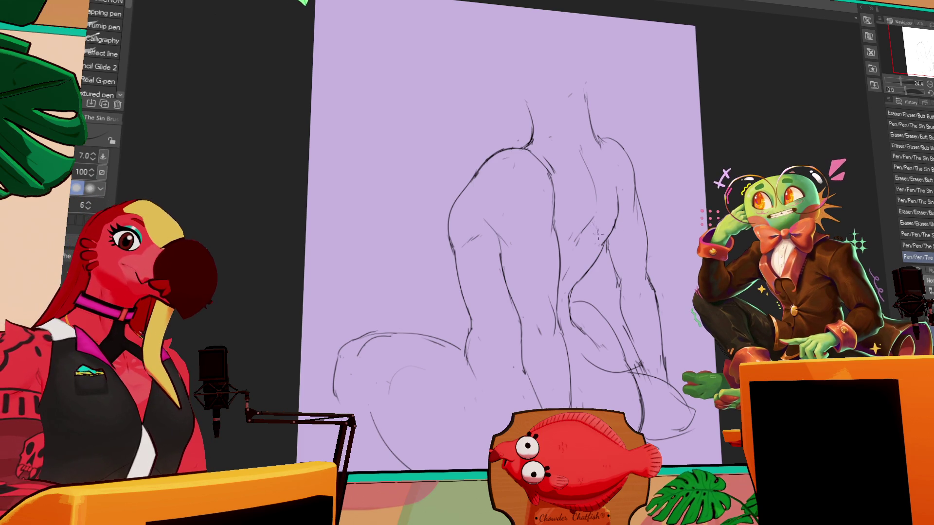
pyautogui.press('e')
pyautogui.moveTo(601, 226)
pyautogui.mouseDown()
pyautogui.moveTo(586, 256)
pyautogui.moveTo(603, 222)
pyautogui.moveTo(593, 219)
pyautogui.moveTo(564, 263)
pyautogui.moveTo(567, 283)
pyautogui.mouseUp()
pyautogui.press('p')
pyautogui.press('e')
pyautogui.press('p')
pyautogui.press('e')
pyautogui.press('p')
pyautogui.press('e')
pyautogui.press('p')
pyautogui.press('e')
pyautogui.press('p')
# Step: Touch up the short lines along the figure's right edge with pen and eraser
pyautogui.moveTo(581, 200); pyautogui.dragTo(603, 174)
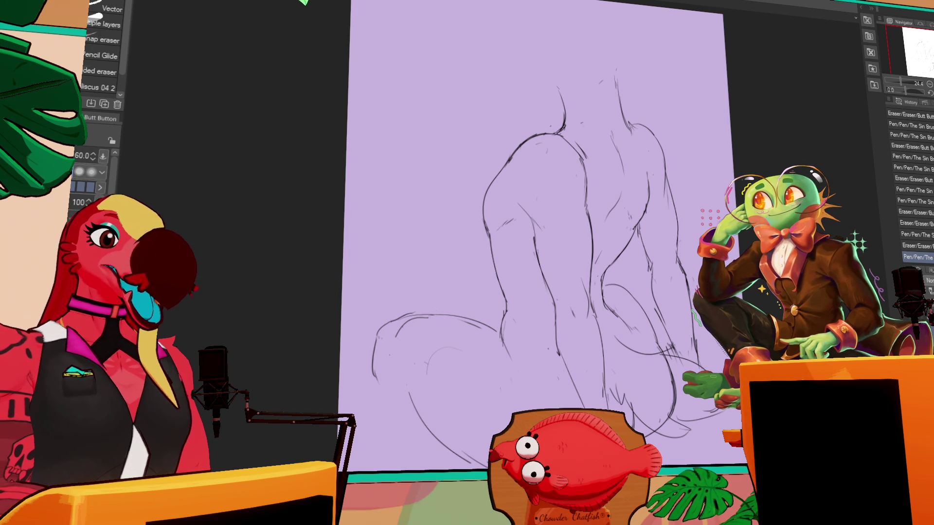
pyautogui.press('p')
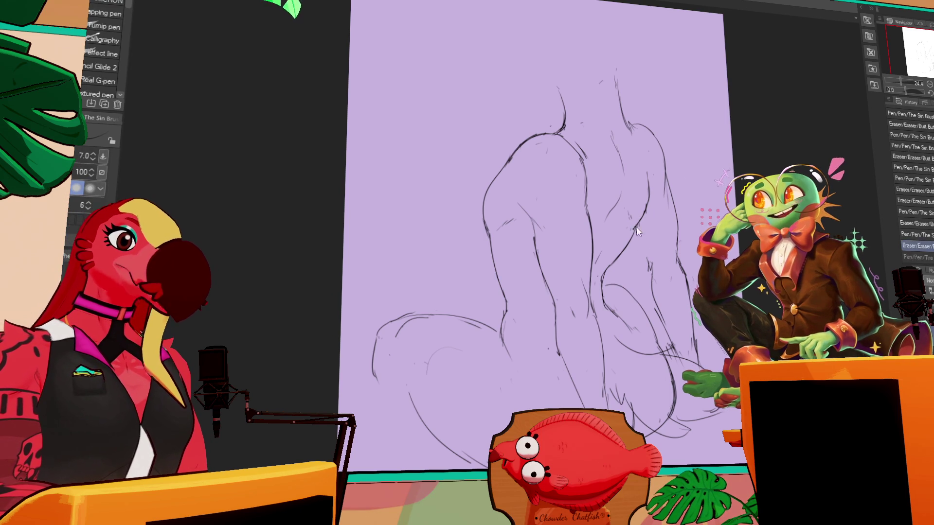
pyautogui.press('e')
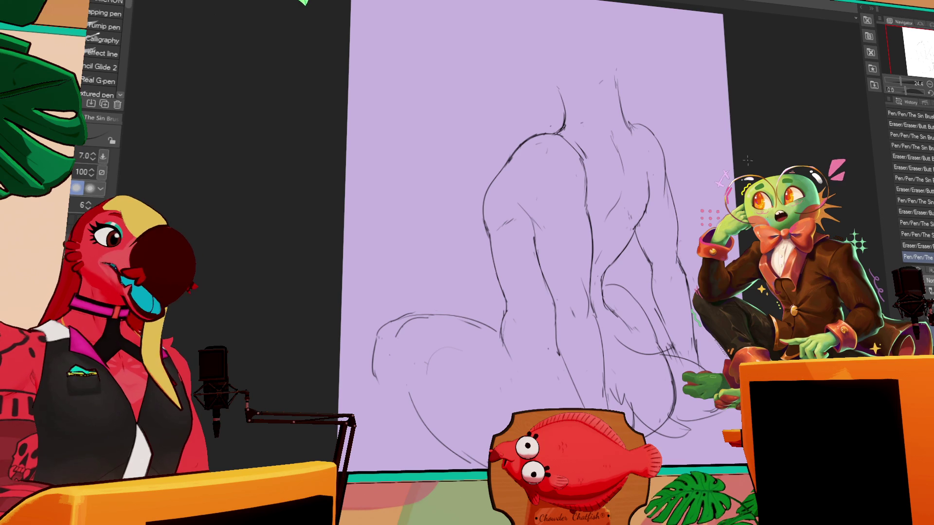
pyautogui.moveTo(674, 229); pyautogui.dragTo(676, 236)
pyautogui.press('p')
pyautogui.moveTo(669, 178)
pyautogui.mouseDown()
pyautogui.moveTo(677, 239)
pyautogui.moveTo(651, 263)
pyautogui.moveTo(654, 303)
pyautogui.mouseUp()
pyautogui.press('e')
pyautogui.press('p')
pyautogui.press('e')
pyautogui.press('p')
pyautogui.press('e')
pyautogui.press('p')
pyautogui.moveTo(676, 263); pyautogui.dragTo(686, 301)
pyautogui.press('e')
pyautogui.press('p')
pyautogui.moveTo(601, 168); pyautogui.dragTo(613, 171)
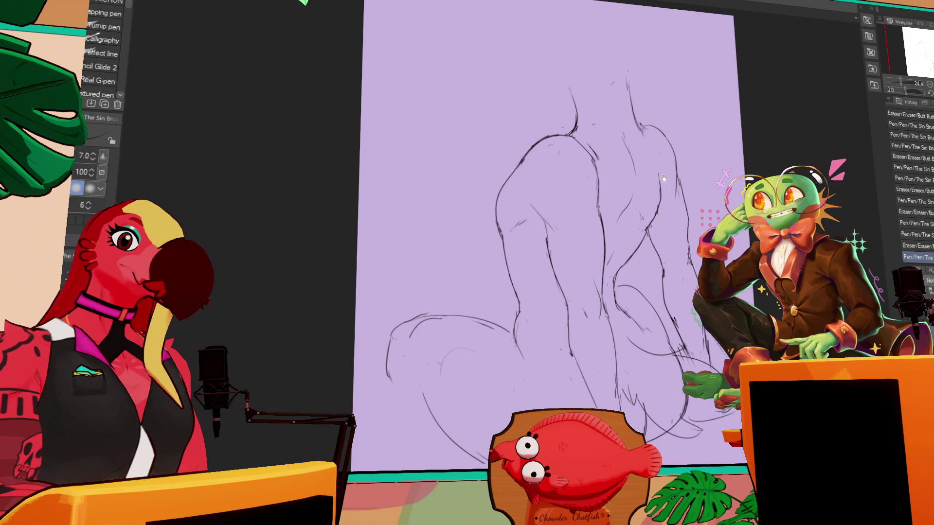
# Step: Lasso the raised central leg, nudge it slightly right and up, then deselect
pyautogui.press('e')
pyautogui.press('m')
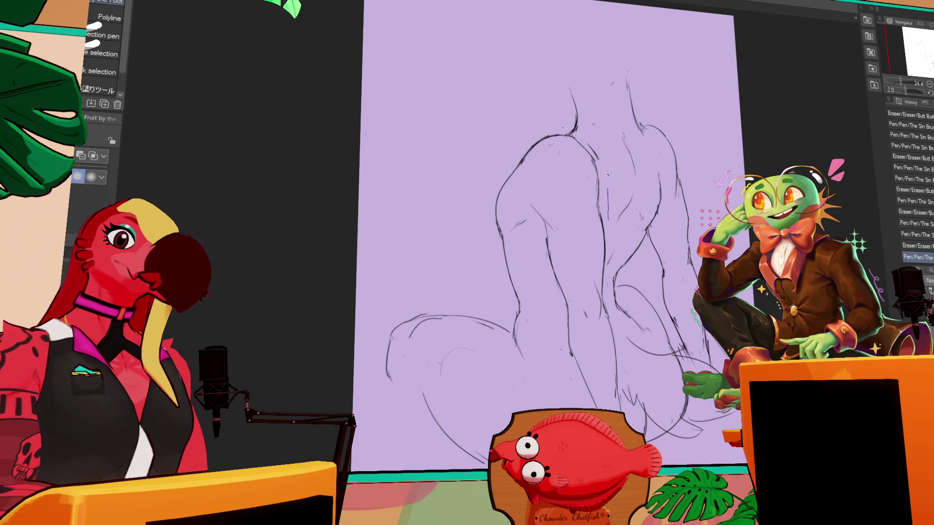
pyautogui.moveTo(529, 192); pyautogui.dragTo(563, 366)
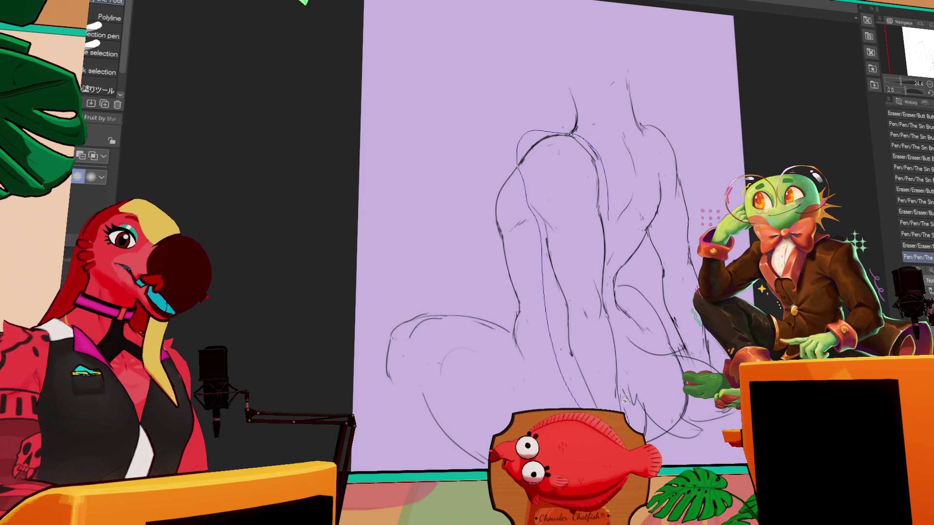
pyautogui.moveTo(610, 249); pyautogui.dragTo(601, 146)
pyautogui.press('k')
pyautogui.moveTo(600, 286); pyautogui.dragTo(608, 286)
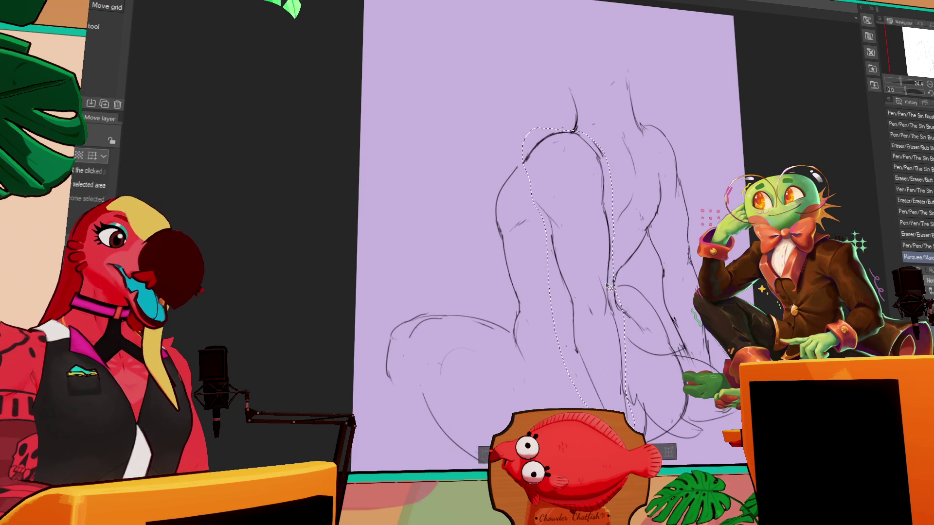
pyautogui.moveTo(606, 196); pyautogui.dragTo(606, 191)
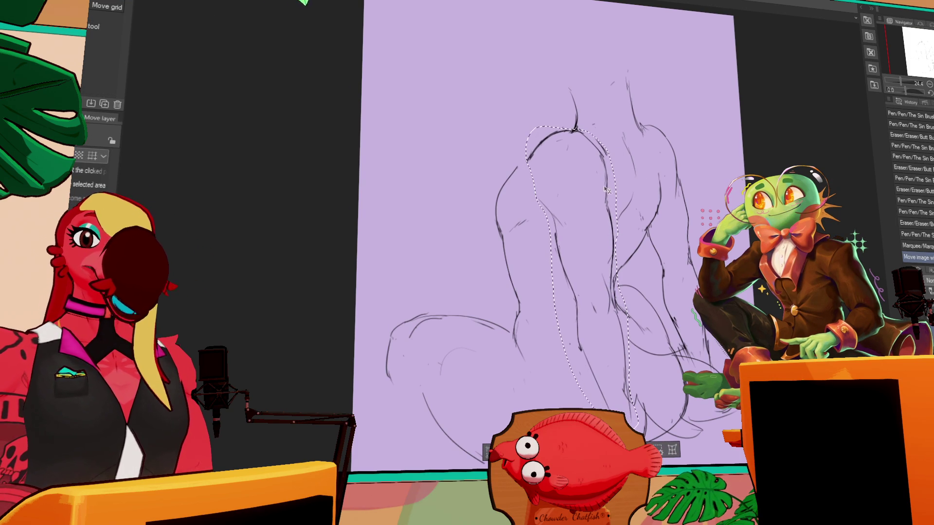
pyautogui.hotkey('ctrl', 'd')
# Step: Erase leftover lines around the moved leg and draw new lines at the top of the shoulder
pyautogui.press('p')
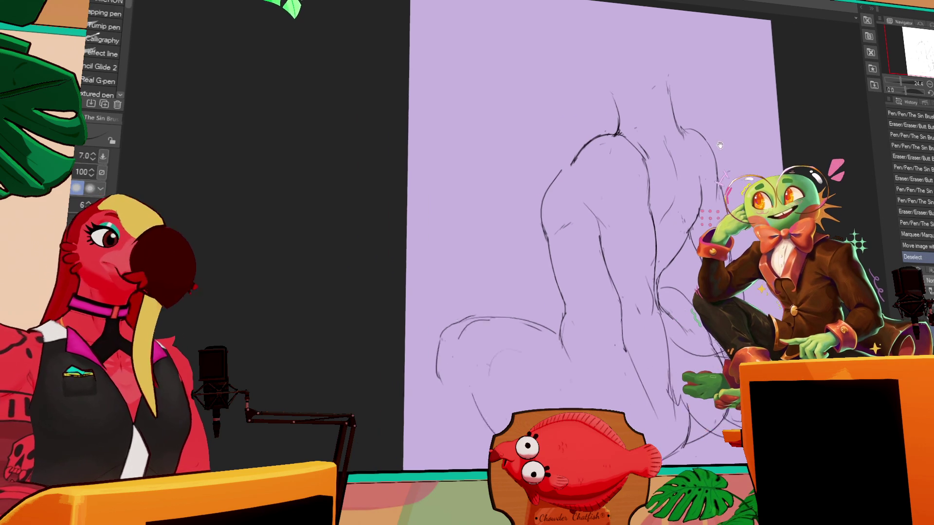
pyautogui.press('e')
pyautogui.moveTo(588, 174)
pyautogui.mouseDown()
pyautogui.moveTo(579, 195)
pyautogui.moveTo(599, 166)
pyautogui.moveTo(630, 174)
pyautogui.moveTo(640, 155)
pyautogui.moveTo(694, 179)
pyautogui.mouseUp()
pyautogui.press('p')
pyautogui.press('e')
pyautogui.press('p')
pyautogui.press('e')
pyautogui.press('p')
pyautogui.press('e')
pyautogui.press('p')
pyautogui.press('e')
pyautogui.press('p')
pyautogui.moveTo(694, 146)
pyautogui.mouseDown()
pyautogui.moveTo(692, 165)
pyautogui.moveTo(675, 181)
pyautogui.moveTo(682, 229)
pyautogui.mouseUp()
pyautogui.press('e')
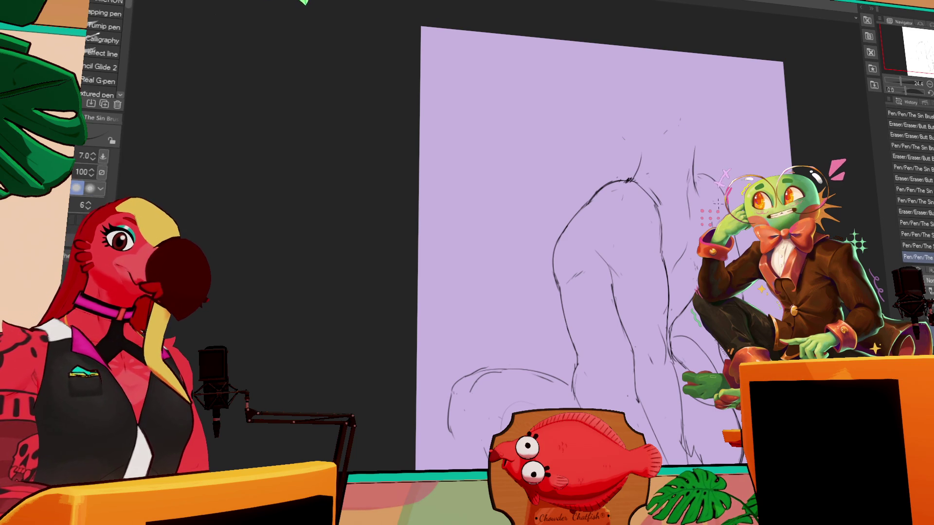
# Step: Add short strokes on the figure's right side and erase a small bit of line near the leg
pyautogui.moveTo(680, 291); pyautogui.dragTo(677, 312)
pyautogui.moveTo(684, 258); pyautogui.dragTo(672, 302)
pyautogui.moveTo(681, 258); pyautogui.dragTo(682, 264)
pyautogui.press('p')
pyautogui.moveTo(581, 469)
pyautogui.mouseDown()
pyautogui.moveTo(535, 389)
pyautogui.moveTo(513, 377)
pyautogui.mouseUp()
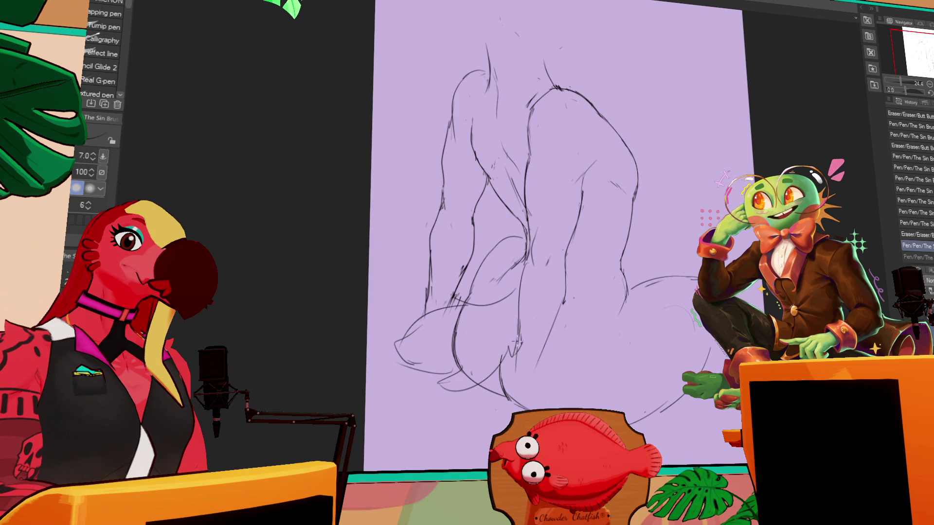
pyautogui.press('e')
pyautogui.moveTo(557, 297); pyautogui.dragTo(518, 314)
pyautogui.press('p')
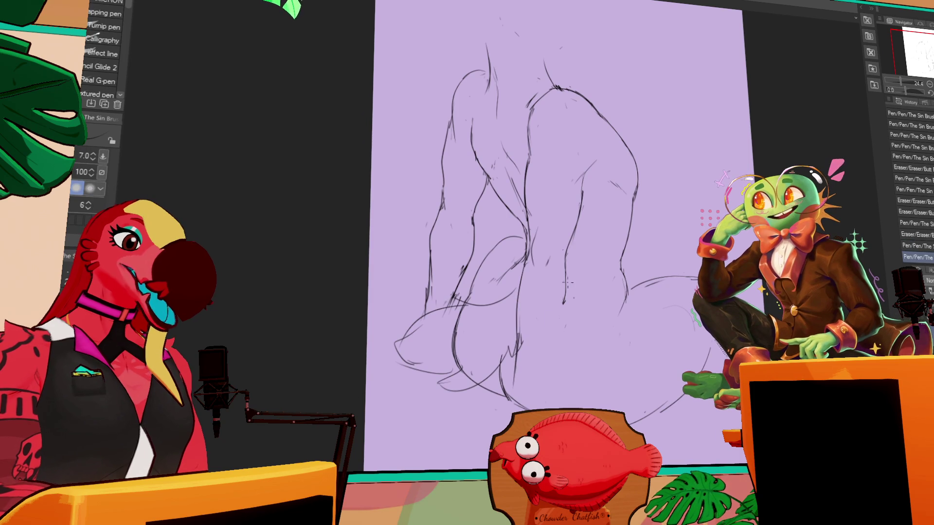
# Step: Redraw the leg stroke until it sits right, then erase stray lines around the leg
pyautogui.moveTo(567, 298); pyautogui.dragTo(544, 365)
pyautogui.hotkey('ctrl', 'z')
pyautogui.moveTo(567, 273); pyautogui.dragTo(533, 368)
pyautogui.hotkey('ctrl', 'z')
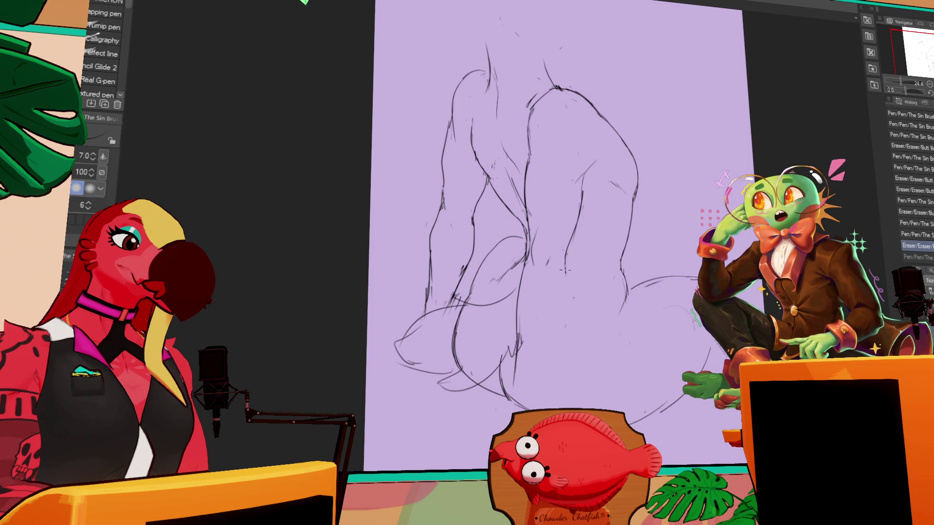
pyautogui.moveTo(566, 273); pyautogui.dragTo(536, 375)
pyautogui.press('e')
pyautogui.press('p')
pyautogui.moveTo(516, 321)
pyautogui.mouseDown()
pyautogui.moveTo(521, 277)
pyautogui.moveTo(517, 331)
pyautogui.mouseUp()
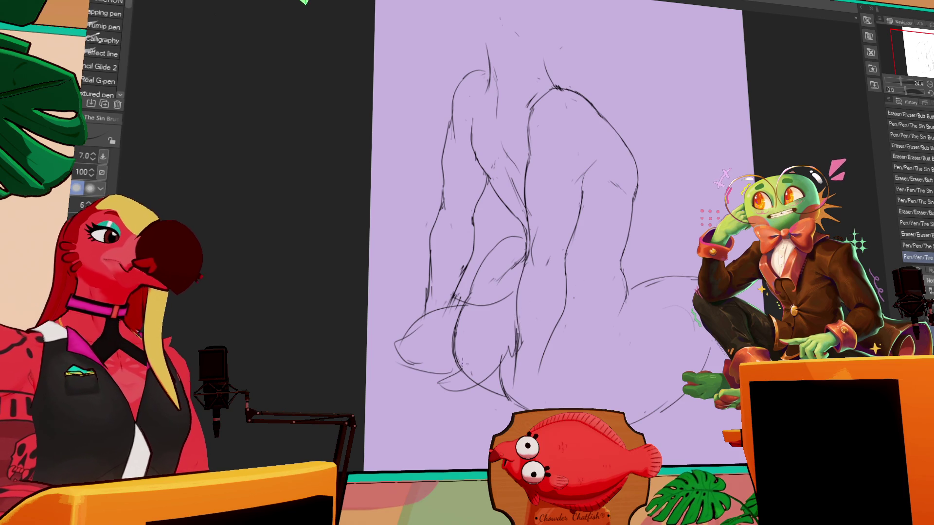
pyautogui.press('e')
pyautogui.moveTo(461, 327); pyautogui.dragTo(443, 385)
pyautogui.press('p')
pyautogui.moveTo(593, 163)
pyautogui.mouseDown()
pyautogui.moveTo(575, 188)
pyautogui.moveTo(587, 171)
pyautogui.mouseUp()
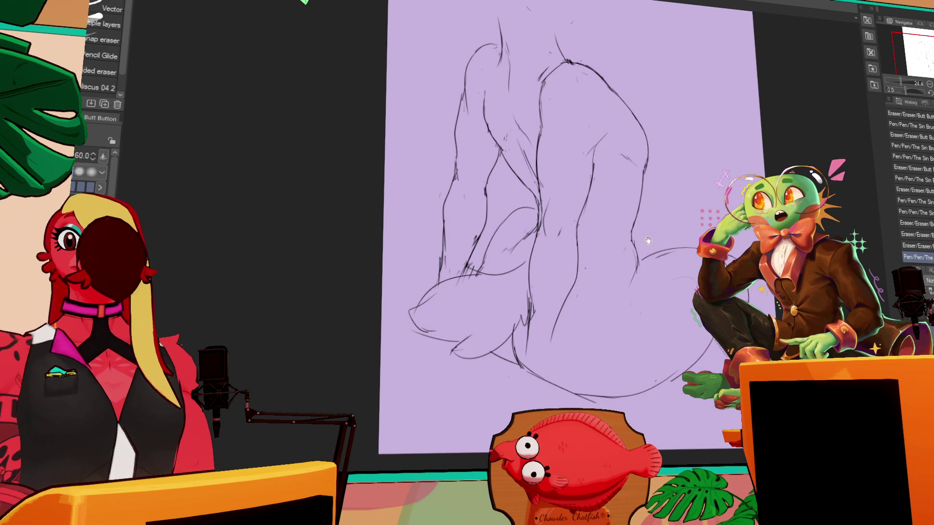
# Step: Rework the lower left leg lines, erase small strokes near the bottom, and add strokes mid-figure
pyautogui.moveTo(533, 335)
pyautogui.mouseDown()
pyautogui.moveTo(535, 272)
pyautogui.moveTo(523, 339)
pyautogui.mouseUp()
pyautogui.press('e')
pyautogui.press('p')
pyautogui.press('e')
pyautogui.moveTo(515, 304); pyautogui.dragTo(521, 331)
pyautogui.press('p')
pyautogui.moveTo(513, 301); pyautogui.dragTo(520, 326)
pyautogui.moveTo(557, 272); pyautogui.dragTo(553, 291)
pyautogui.press('e')
pyautogui.press('p')
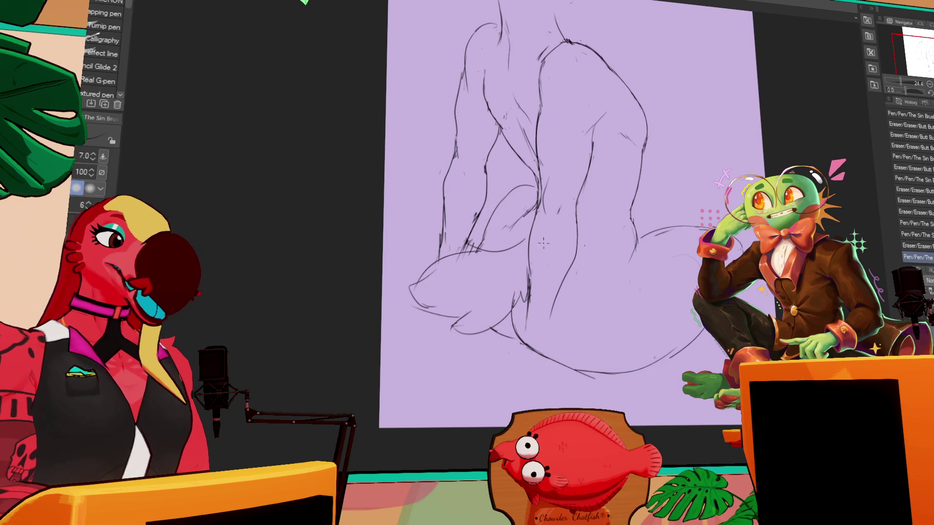
pyautogui.moveTo(516, 340); pyautogui.dragTo(526, 340)
pyautogui.hotkey('ctrl', 'z')
pyautogui.scroll(2, 633, 268)
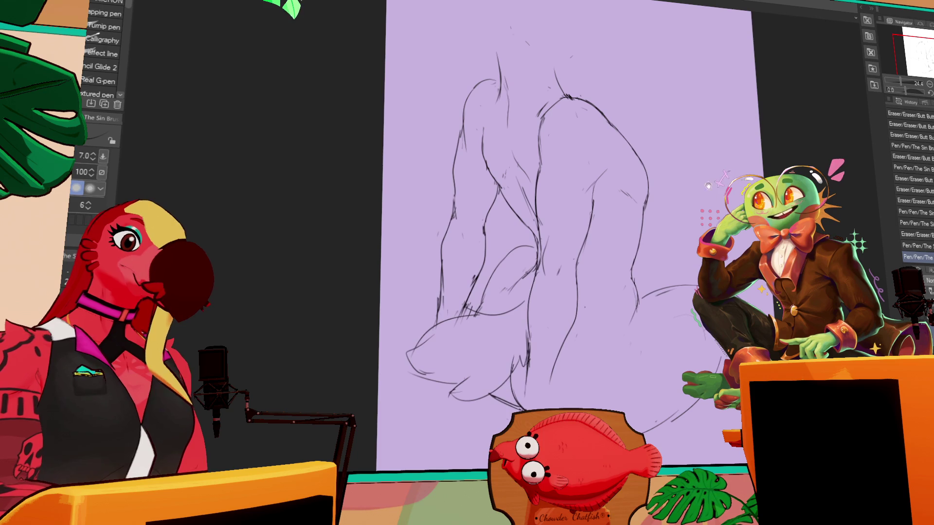
pyautogui.press('e')
pyautogui.moveTo(520, 372); pyautogui.dragTo(521, 411)
pyautogui.press('p')
pyautogui.press('e')
pyautogui.press('p')
pyautogui.moveTo(547, 348)
pyautogui.mouseDown()
pyautogui.moveTo(598, 244)
pyautogui.moveTo(596, 272)
pyautogui.mouseUp()
pyautogui.moveTo(584, 287); pyautogui.dragTo(576, 259)
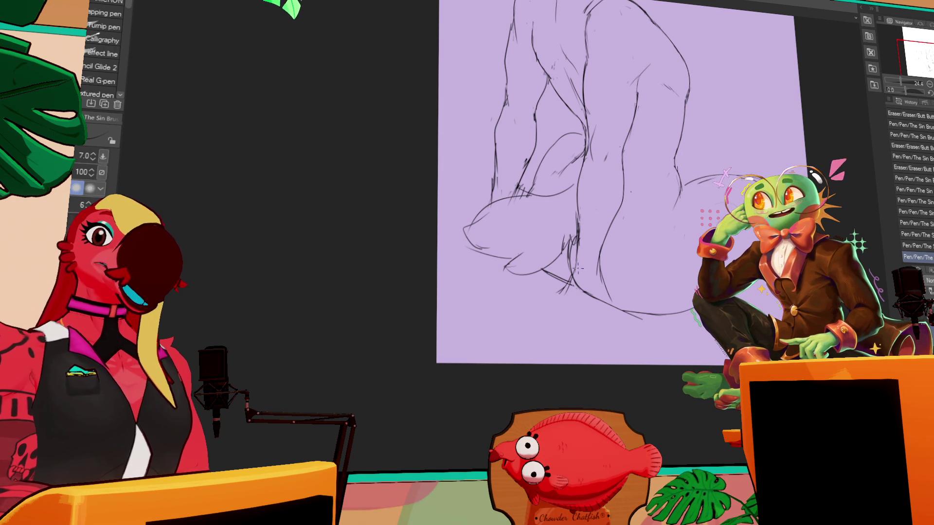
# Step: Erase and tidy the stray lines along the right hip
pyautogui.moveTo(686, 185); pyautogui.dragTo(698, 181)
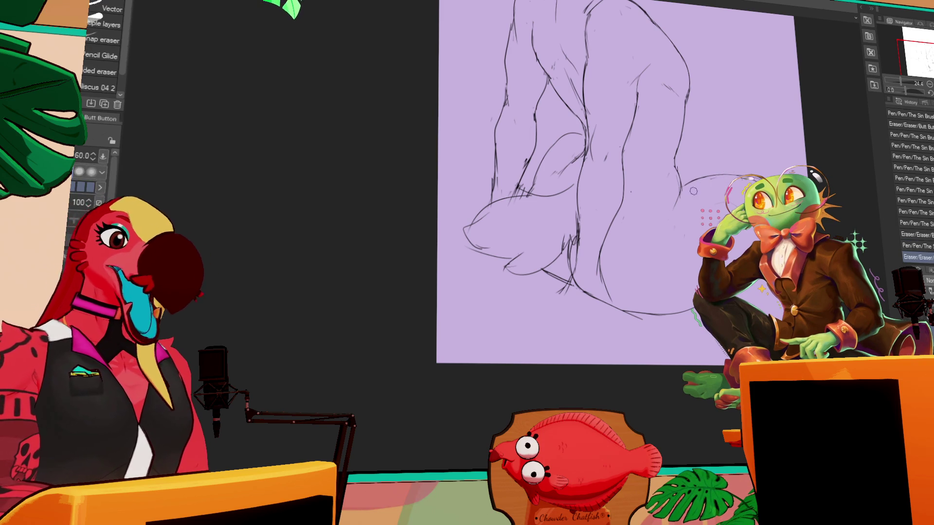
pyautogui.press('e')
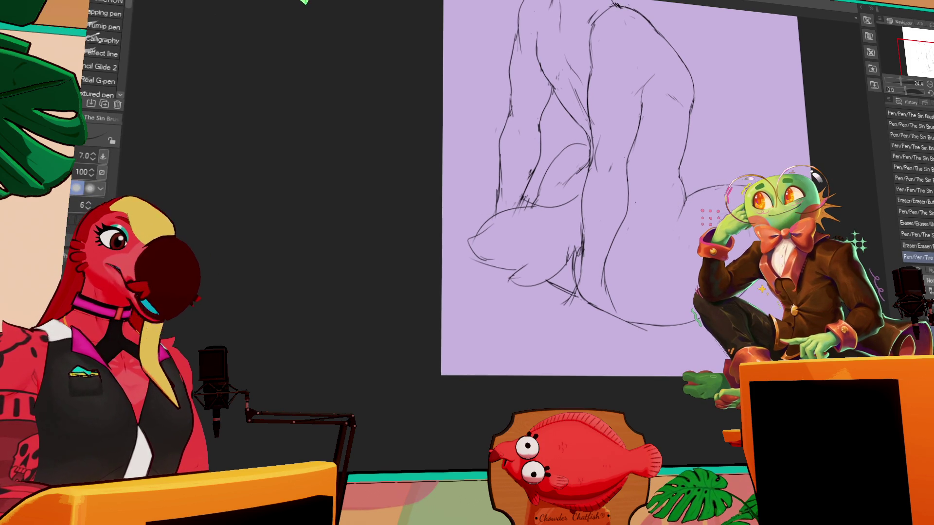
pyautogui.press('p')
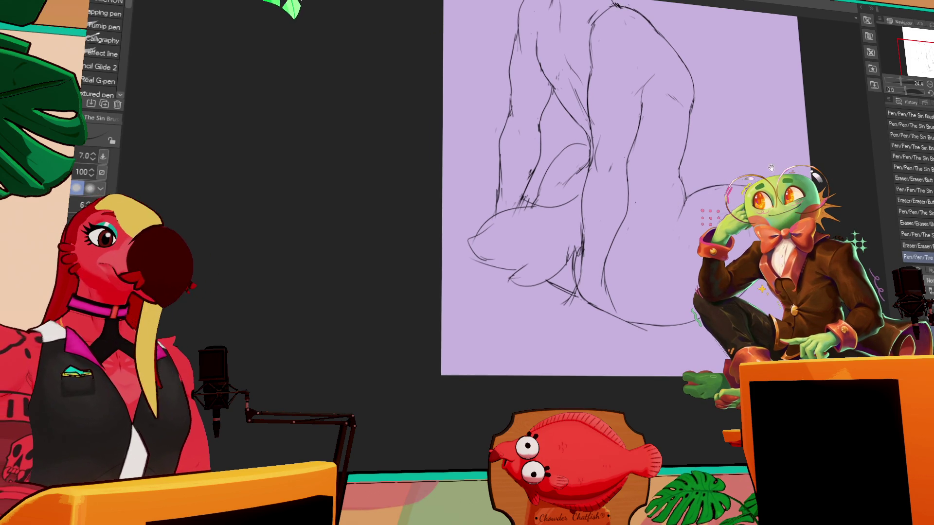
pyautogui.press('e')
pyautogui.moveTo(681, 186); pyautogui.dragTo(686, 183)
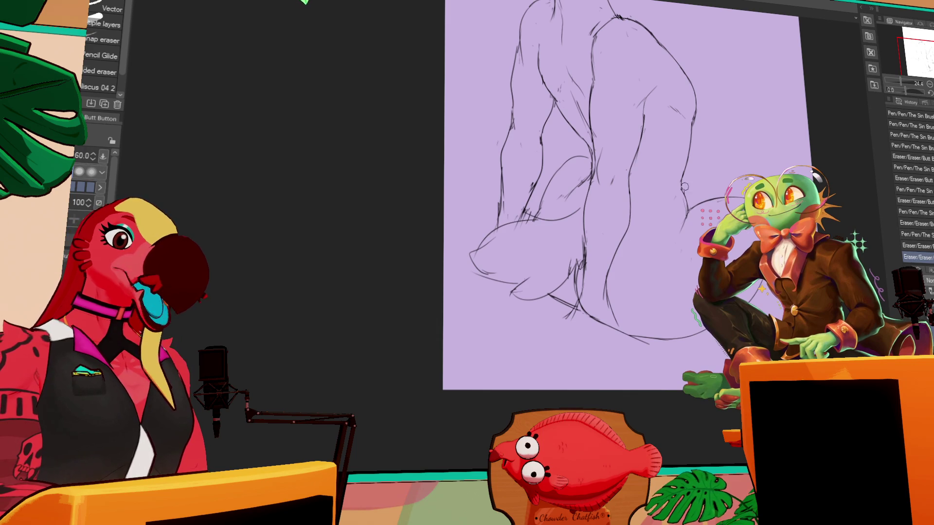
# Step: Lasso a section of the lower leg lines, drag it into place, and erase leftover marks beside it
pyautogui.press('m')
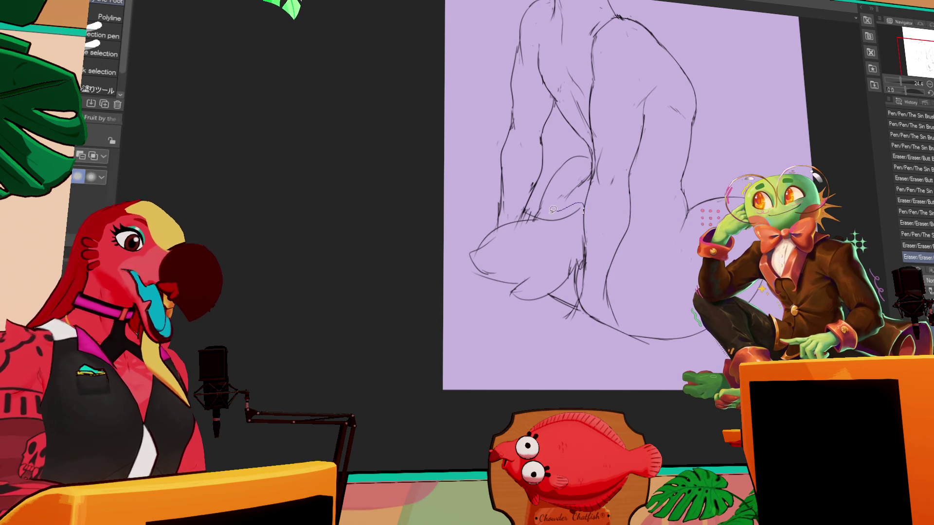
pyautogui.press('k')
pyautogui.moveTo(507, 330); pyautogui.dragTo(577, 269)
pyautogui.hotkey('ctrl', 'd')
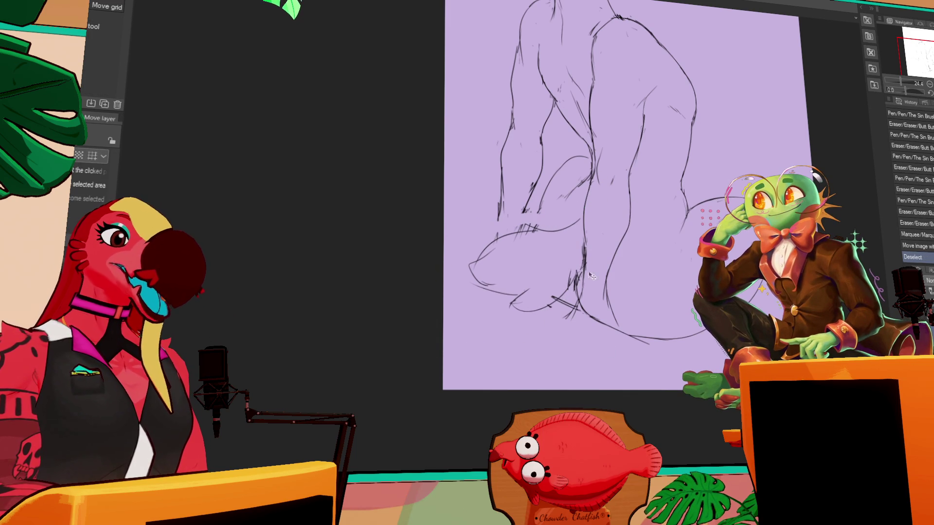
pyautogui.press('e')
pyautogui.moveTo(557, 309); pyautogui.dragTo(574, 278)
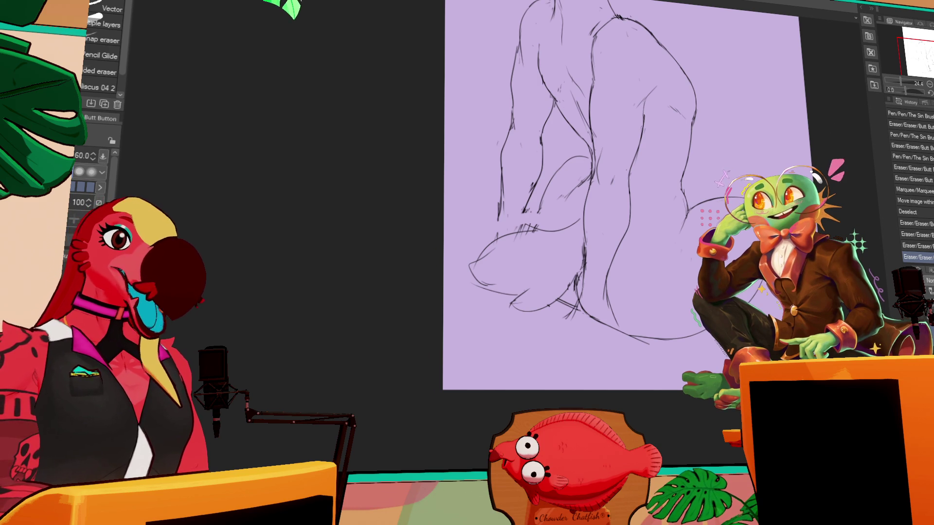
# Step: Make a final pen and eraser touch-up, undoing the last stray pen stroke
pyautogui.press('p')
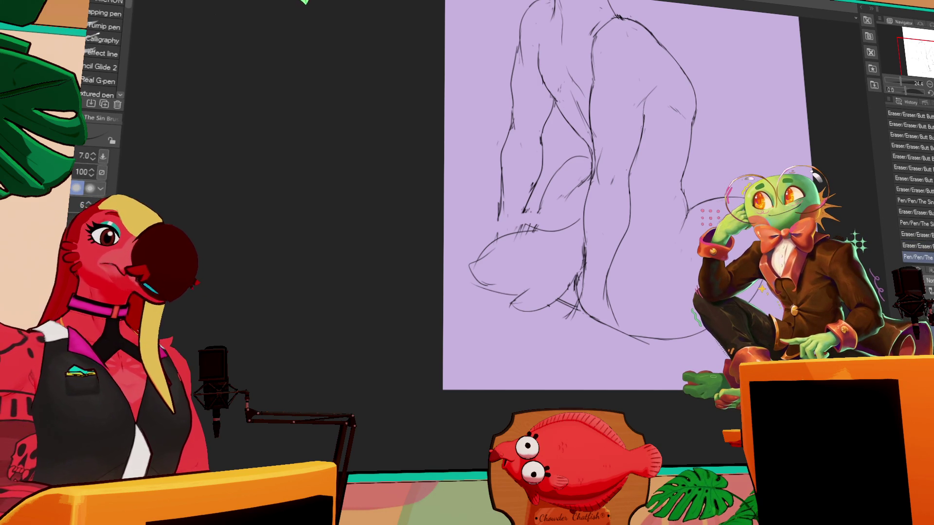
pyautogui.press('e')
pyautogui.press('p')
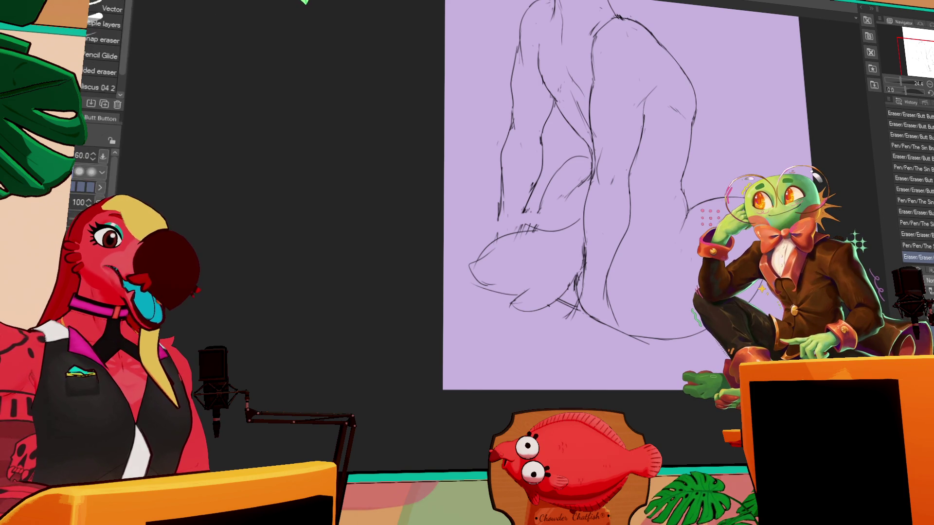
pyautogui.hotkey('ctrl', 'z')
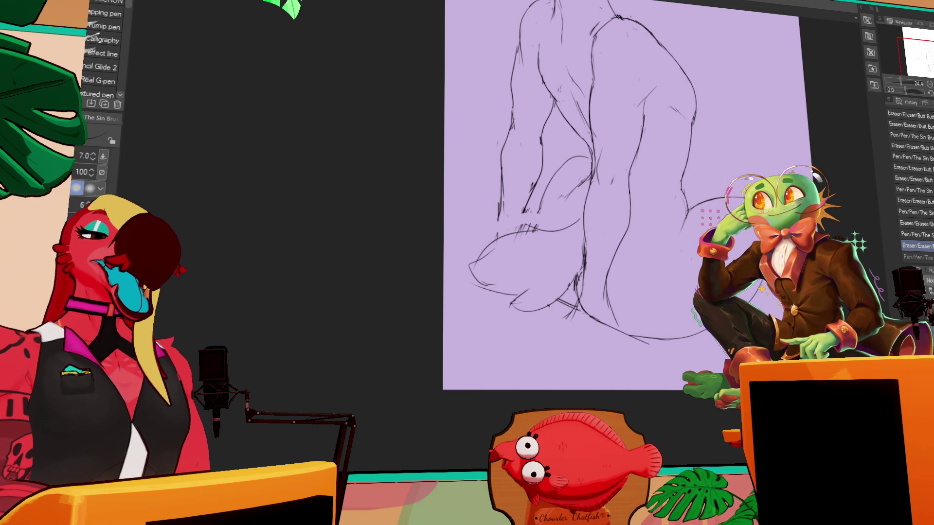
# Step: Undo the last pen stroke and redraw the lines around the figure's lower body
pyautogui.press('e')
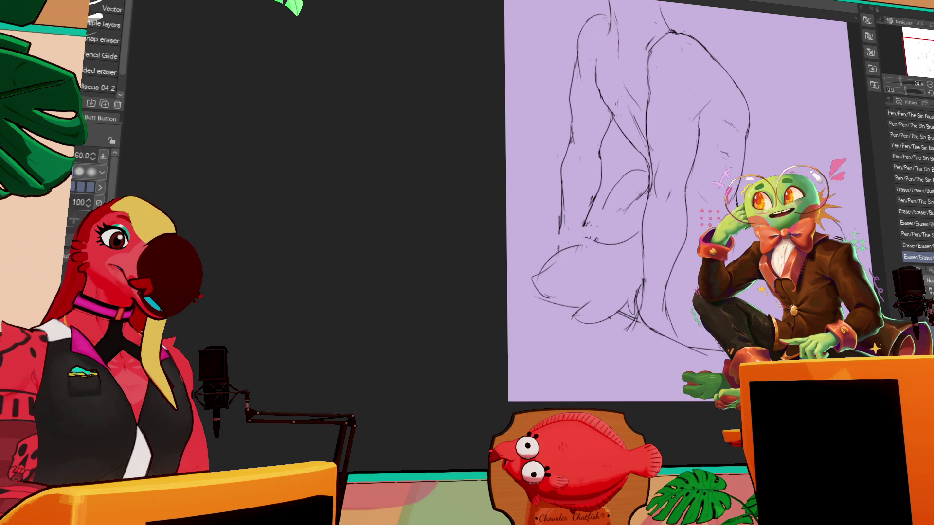
pyautogui.press('p')
pyautogui.press('e')
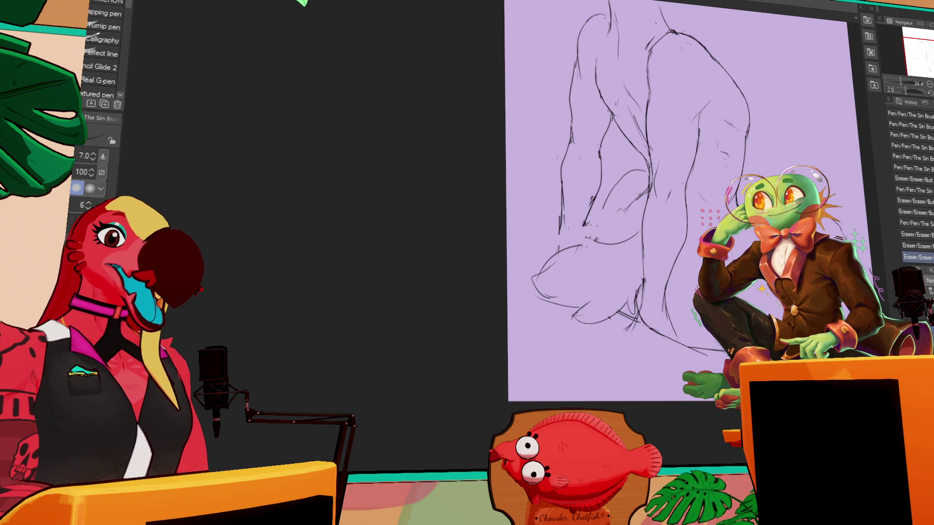
pyautogui.press('p')
pyautogui.press('e')
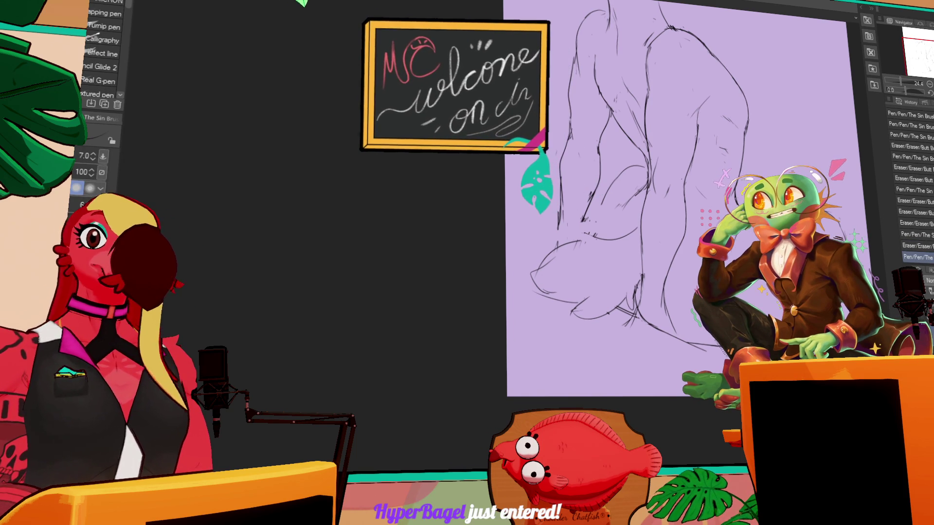
pyautogui.press('p')
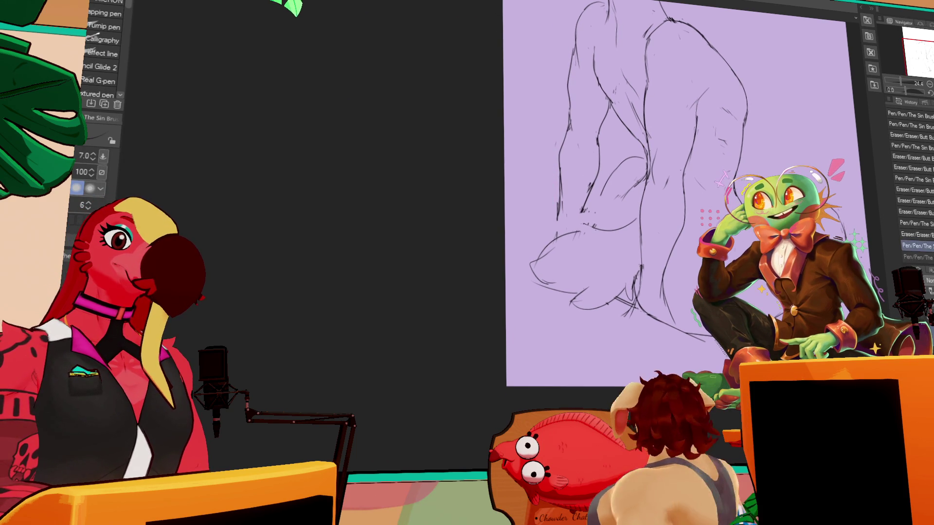
pyautogui.hotkey('ctrl', 'z')
pyautogui.moveTo(560, 292); pyautogui.dragTo(682, 330)
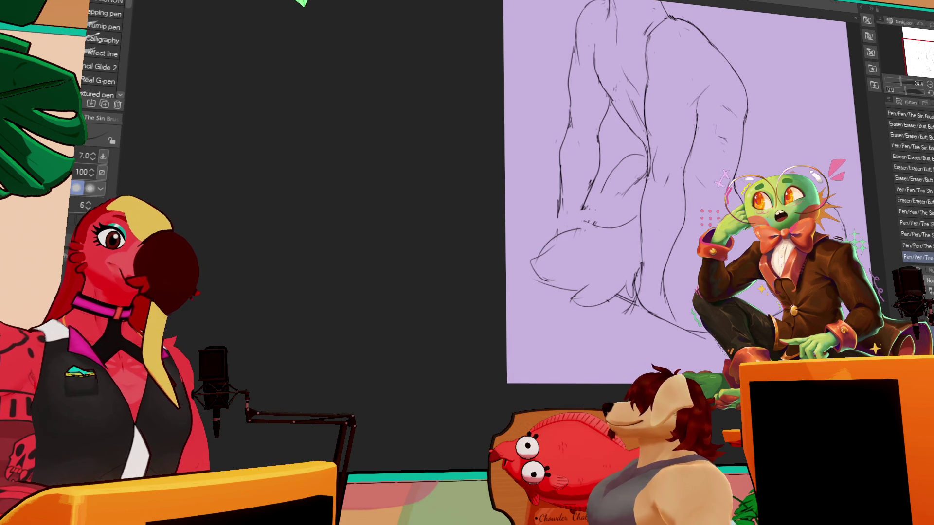
# Step: Erase the stray marks at the figure's lower right and keep a small trial pen stroke
pyautogui.press('e')
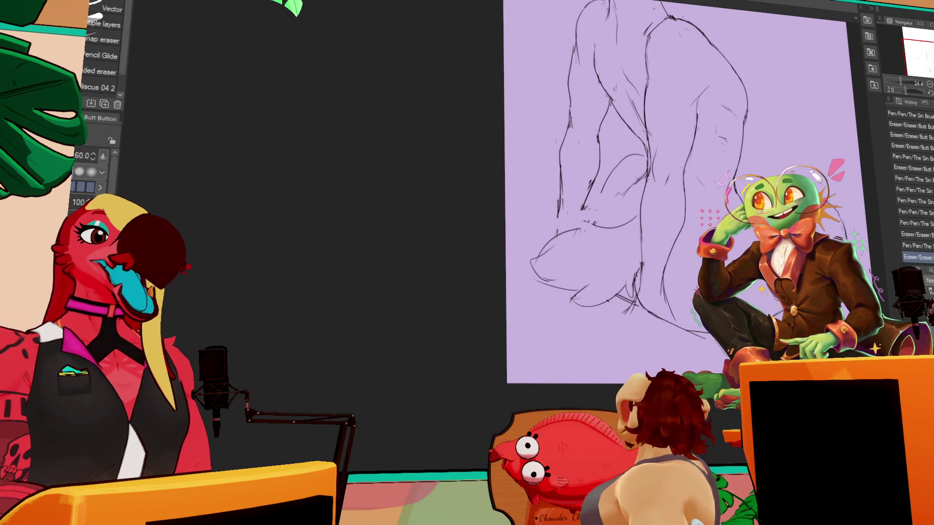
pyautogui.moveTo(681, 326); pyautogui.dragTo(705, 334)
pyautogui.press('p')
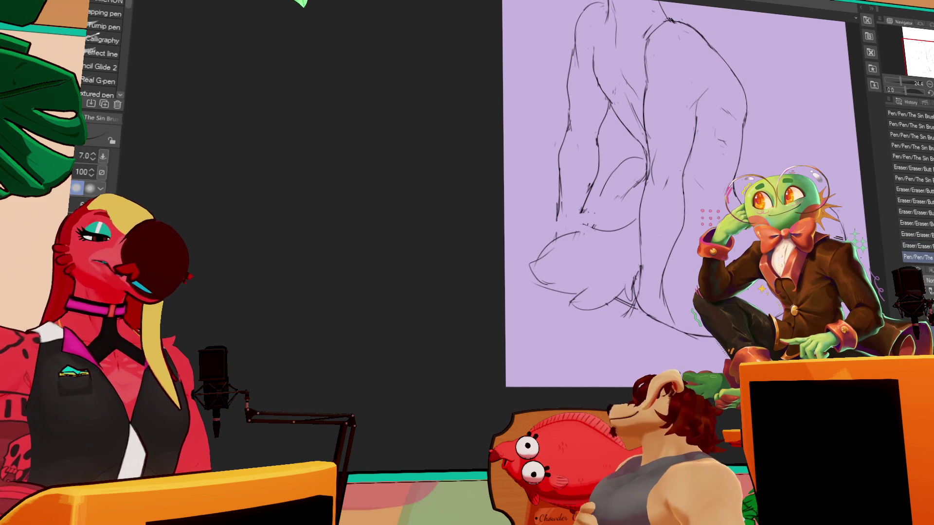
pyautogui.press('e')
pyautogui.moveTo(681, 326); pyautogui.dragTo(706, 335)
pyautogui.press('p')
pyautogui.moveTo(582, 214); pyautogui.dragTo(590, 220)
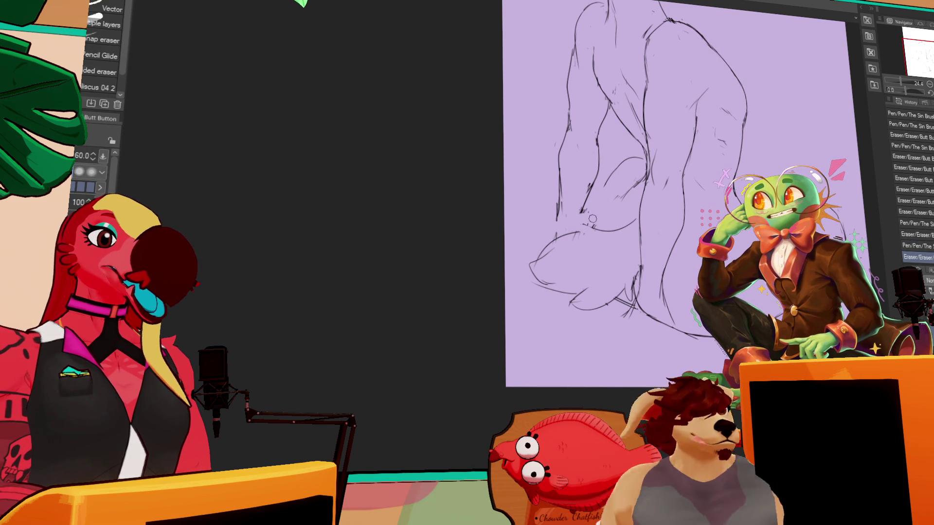
pyautogui.hotkey('ctrl', 'z')
pyautogui.hotkey('ctrl', 'y')
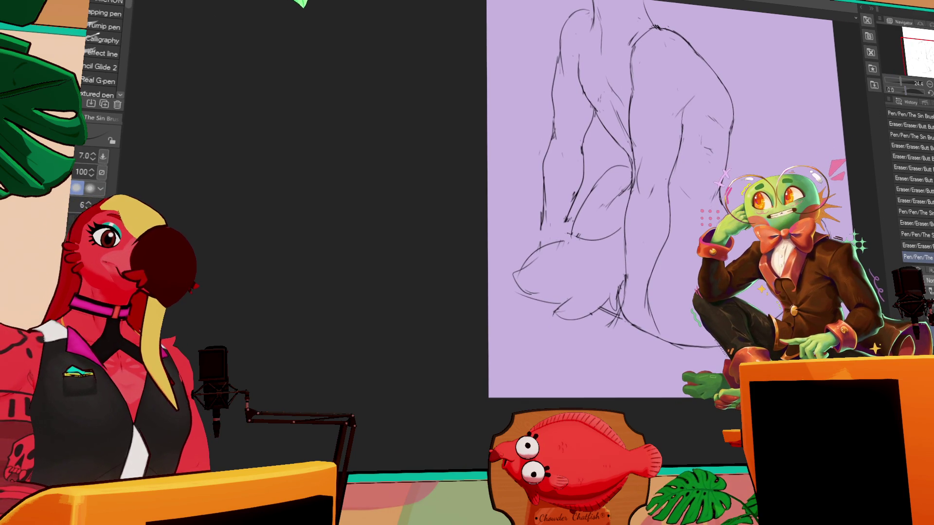
# Step: Zoom in, extend the upper-right contour downward and add a short stroke on the right leg
pyautogui.moveTo(668, 200); pyautogui.dragTo(664, 185)
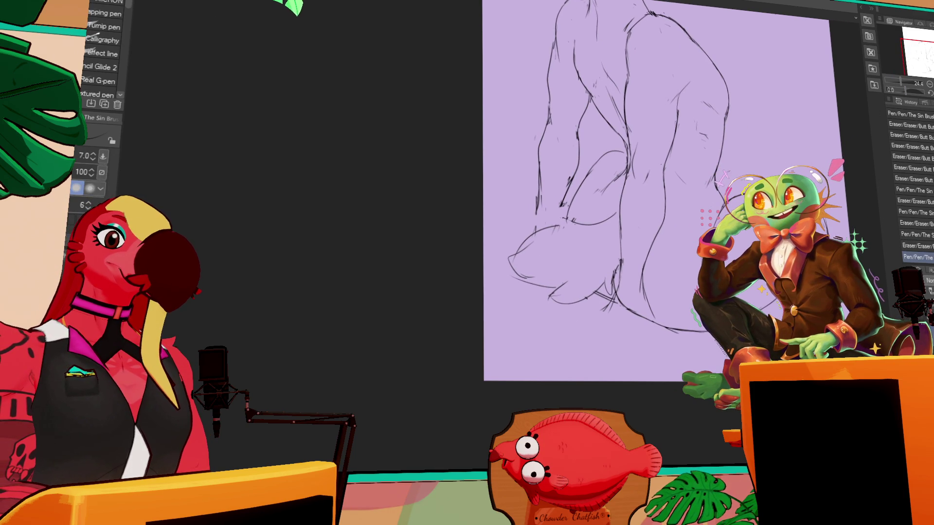
pyautogui.moveTo(632, 195); pyautogui.dragTo(433, 195)
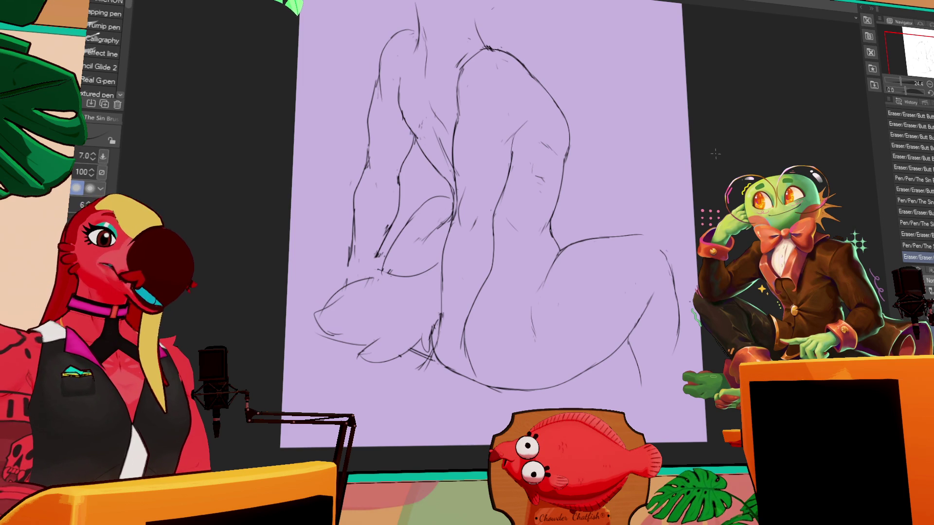
pyautogui.press('e')
pyautogui.moveTo(647, 234)
pyautogui.mouseDown()
pyautogui.moveTo(673, 246)
pyautogui.moveTo(679, 271)
pyautogui.mouseUp()
pyautogui.press('p')
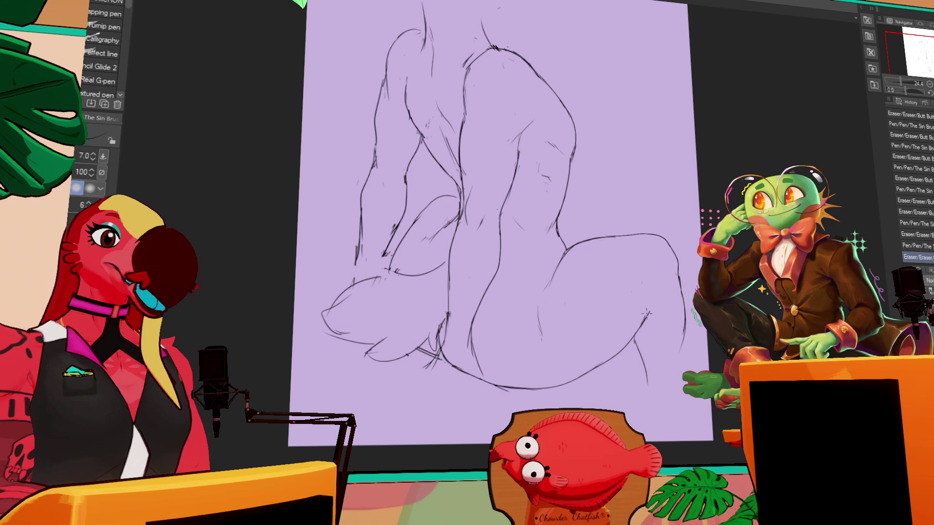
pyautogui.moveTo(652, 317)
pyautogui.mouseDown()
pyautogui.moveTo(649, 305)
pyautogui.moveTo(693, 291)
pyautogui.mouseUp()
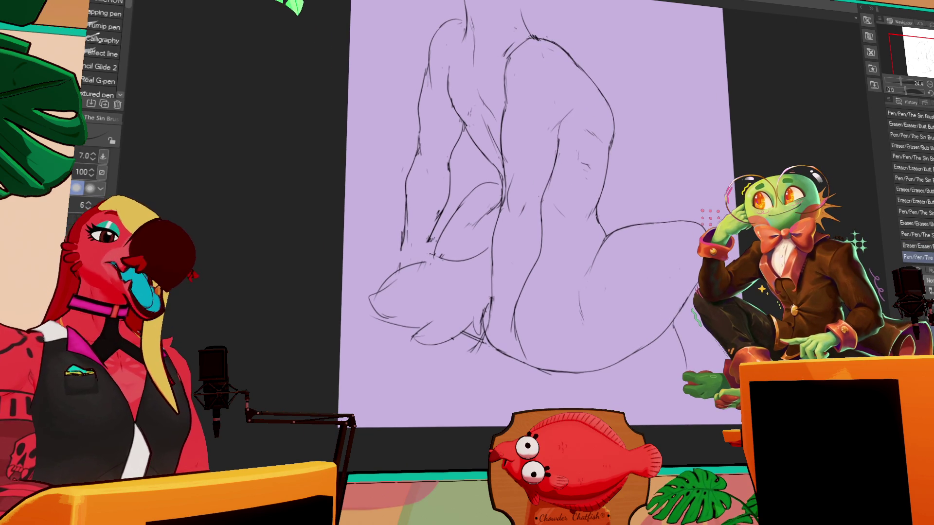
# Step: Erase a stray mark on the figure, undo the trial stroke and bring the upper body into view
pyautogui.moveTo(591, 237); pyautogui.dragTo(668, 225)
pyautogui.press('e')
pyautogui.moveTo(536, 243); pyautogui.dragTo(628, 268)
pyautogui.press('p')
pyautogui.hotkey('ctrl', 'z')
pyautogui.hotkey('ctrl', 'z')
pyautogui.hotkey('ctrl', 'z')
pyautogui.moveTo(652, 153); pyautogui.dragTo(649, 214)
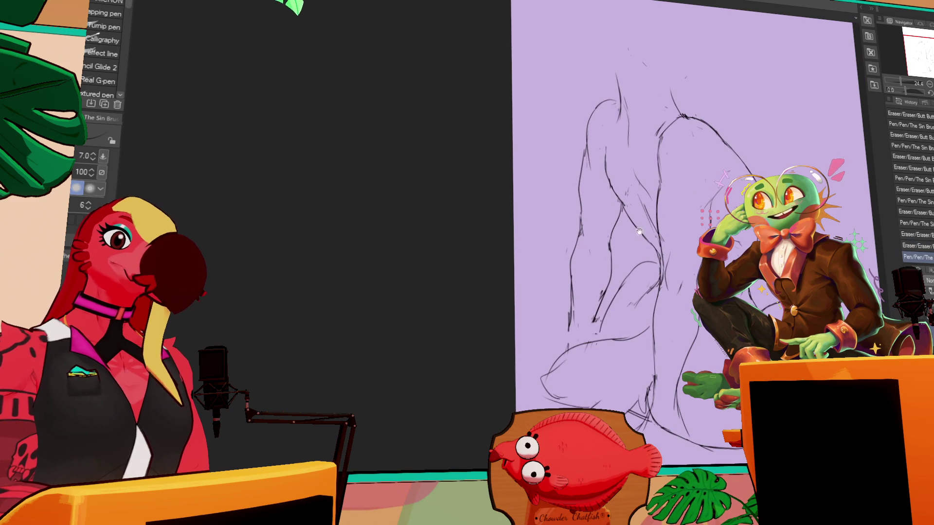
pyautogui.moveTo(661, 127); pyautogui.dragTo(658, 186)
pyautogui.press('e')
pyautogui.press('p')
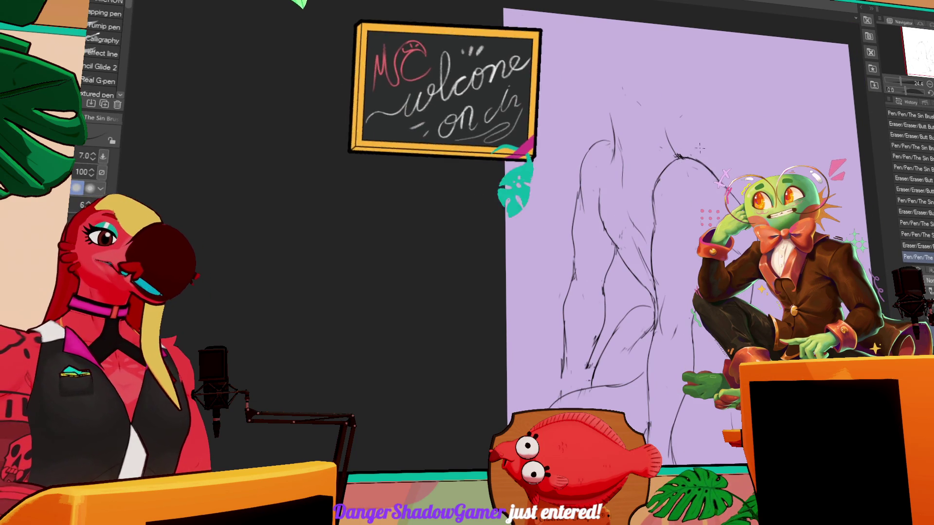
# Step: Lasso the left leg, nudge it slightly left, then erase the stray lines and curve around it
pyautogui.press('m')
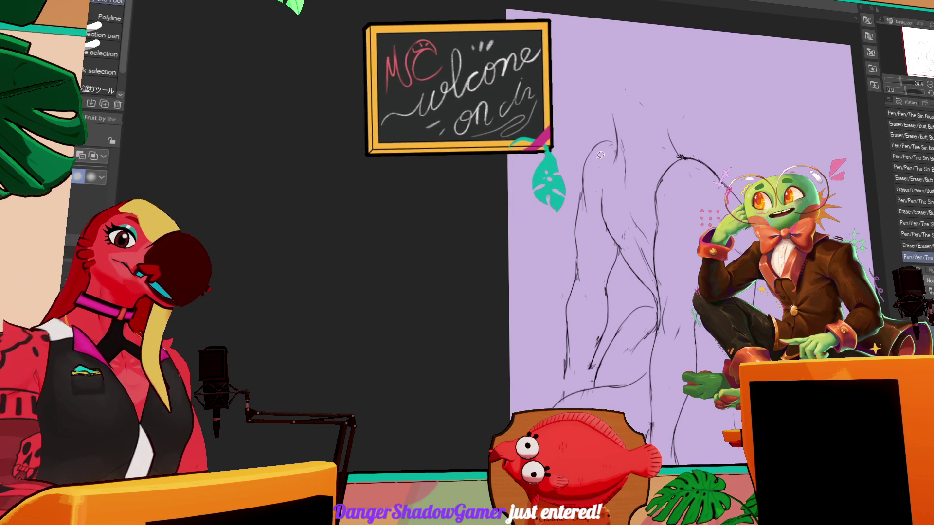
pyautogui.moveTo(549, 209)
pyautogui.mouseDown()
pyautogui.moveTo(554, 399)
pyautogui.moveTo(608, 146)
pyautogui.mouseUp()
pyautogui.press('k')
pyautogui.moveTo(608, 195); pyautogui.dragTo(590, 191)
pyautogui.hotkey('ctrl', 'd')
pyautogui.moveTo(592, 158); pyautogui.dragTo(598, 202)
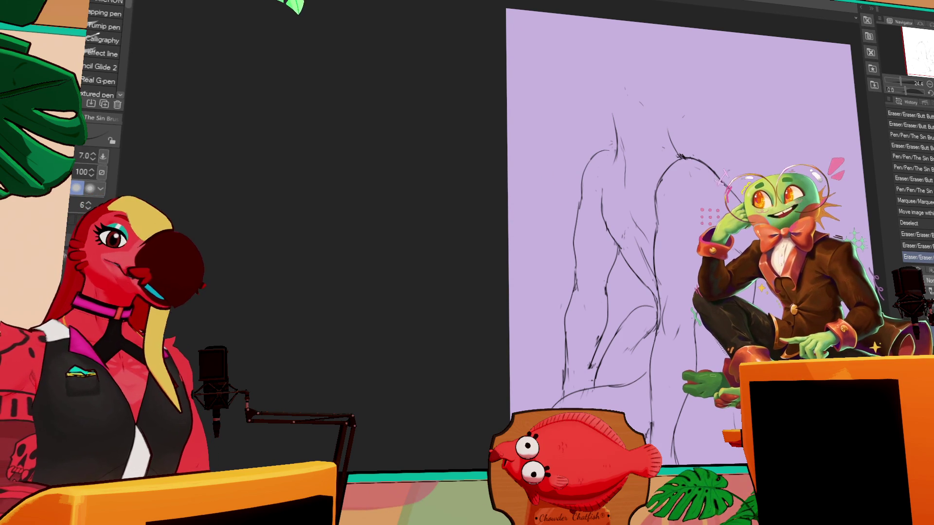
pyautogui.moveTo(609, 150)
pyautogui.mouseDown()
pyautogui.moveTo(584, 173)
pyautogui.moveTo(612, 152)
pyautogui.mouseUp()
# Step: Firm up the top of the left leg and sketch an oval head above the figure
pyautogui.hotkey('ctrl', 'z')
pyautogui.moveTo(582, 191)
pyautogui.mouseDown()
pyautogui.moveTo(608, 146)
pyautogui.moveTo(600, 112)
pyautogui.mouseUp()
pyautogui.moveTo(598, 117); pyautogui.dragTo(591, 92)
pyautogui.moveTo(609, 48)
pyautogui.mouseDown()
pyautogui.moveTo(648, 46)
pyautogui.moveTo(678, 105)
pyautogui.mouseUp()
pyautogui.moveTo(598, 105)
pyautogui.mouseDown()
pyautogui.moveTo(591, 111)
pyautogui.moveTo(590, 54)
pyautogui.moveTo(596, 83)
pyautogui.mouseUp()
pyautogui.moveTo(584, 49); pyautogui.dragTo(598, 95)
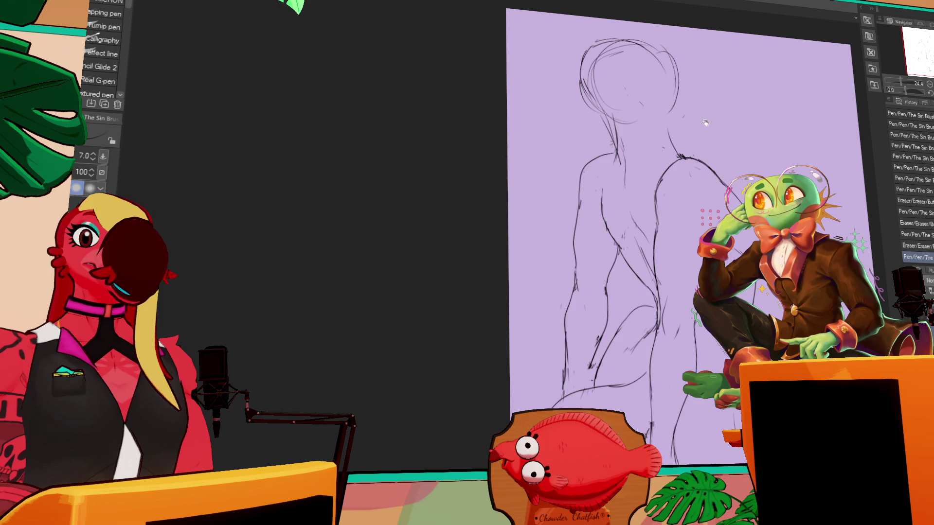
# Step: Scroll the view down and place a small pen mark on the sketch
pyautogui.moveTo(764, 121); pyautogui.dragTo(758, 137)
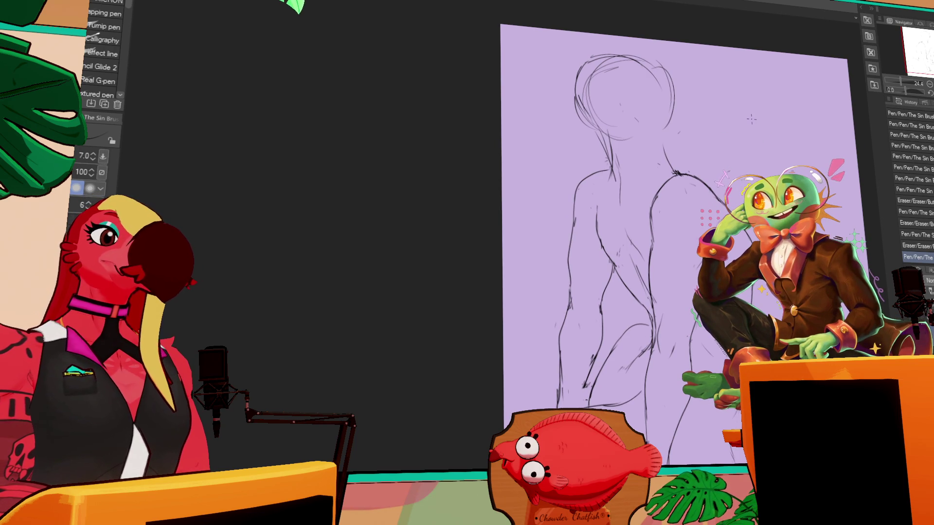
pyautogui.scroll(-3, 676, 291)
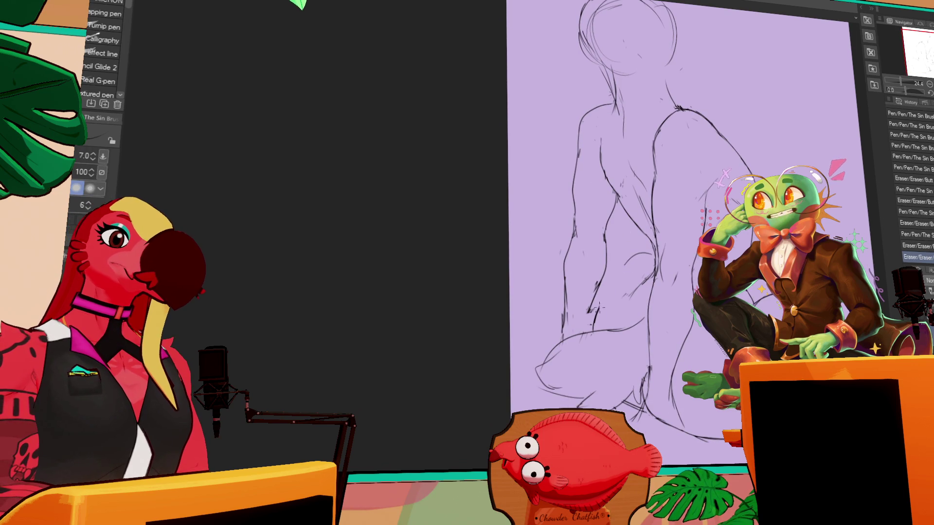
pyautogui.press('e')
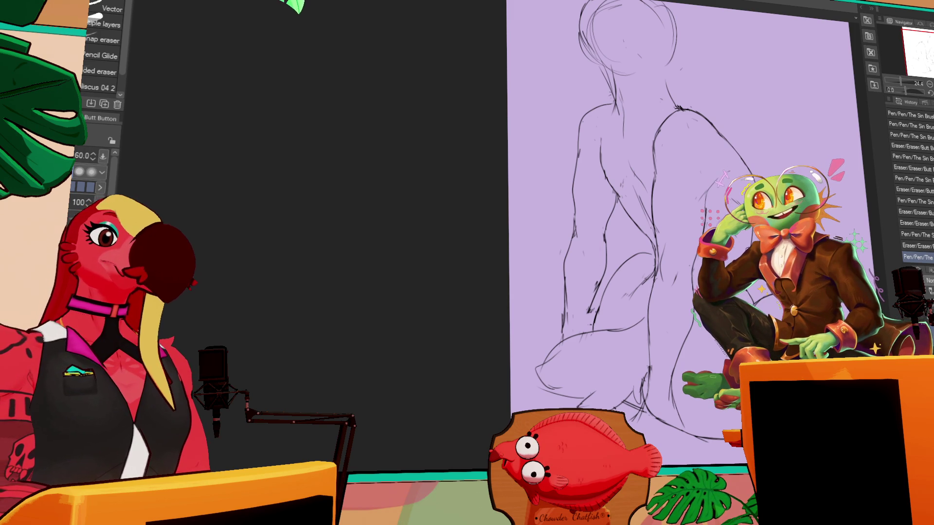
pyautogui.press('p')
pyautogui.click(751, 239)
pyautogui.click(752, 240)
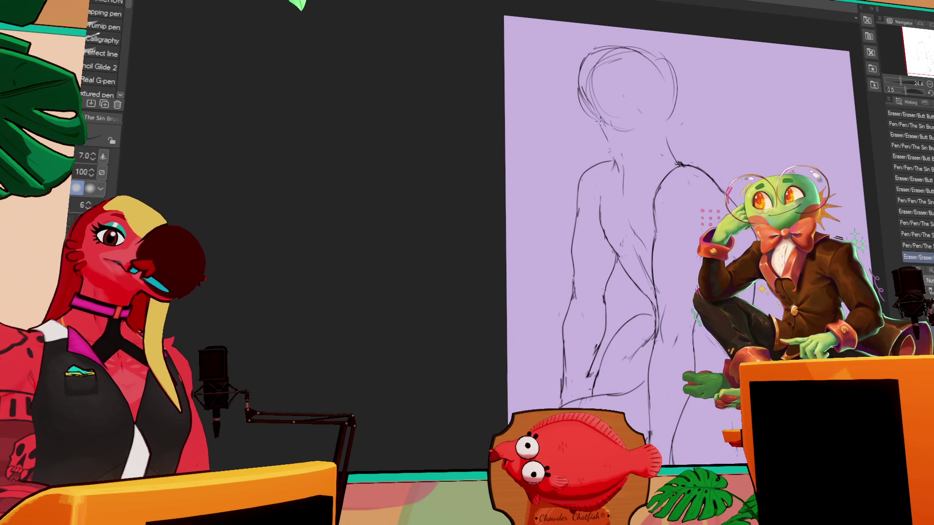
# Step: Add lines near the neck and sketch, then redraw, a snout outline on the head's right
pyautogui.press('e')
pyautogui.click(670, 147)
pyautogui.press('p')
pyautogui.moveTo(656, 126); pyautogui.dragTo(686, 105)
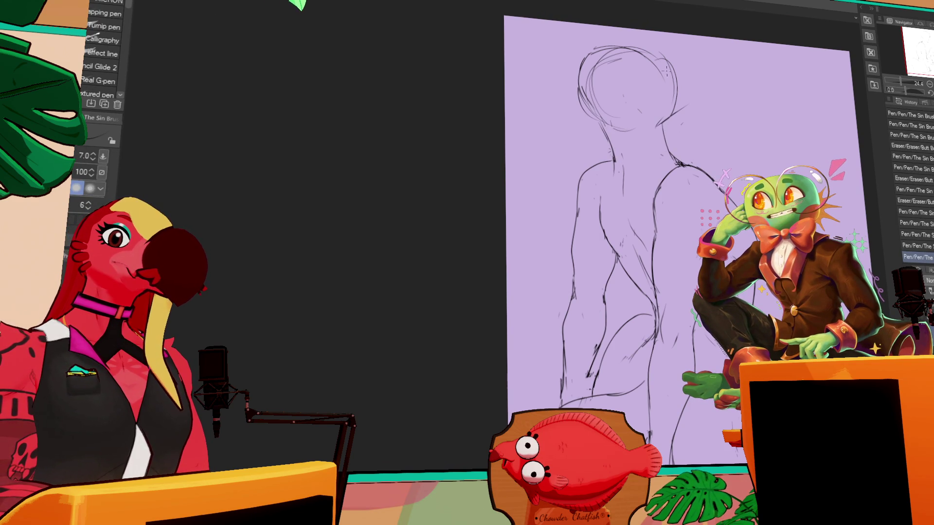
pyautogui.moveTo(672, 52)
pyautogui.mouseDown()
pyautogui.moveTo(693, 73)
pyautogui.moveTo(688, 97)
pyautogui.moveTo(668, 56)
pyautogui.moveTo(691, 83)
pyautogui.mouseUp()
pyautogui.press('e')
pyautogui.press('p')
pyautogui.press('e')
pyautogui.press('p')
pyautogui.press('e')
pyautogui.press('p')
pyautogui.moveTo(681, 51)
pyautogui.mouseDown()
pyautogui.moveTo(693, 92)
pyautogui.moveTo(676, 134)
pyautogui.moveTo(633, 134)
pyautogui.mouseUp()
# Step: Redraw the neck and shoulder lines with a short stroke at the neck
pyautogui.press('e')
pyautogui.press('p')
pyautogui.press('e')
pyautogui.press('p')
pyautogui.press('e')
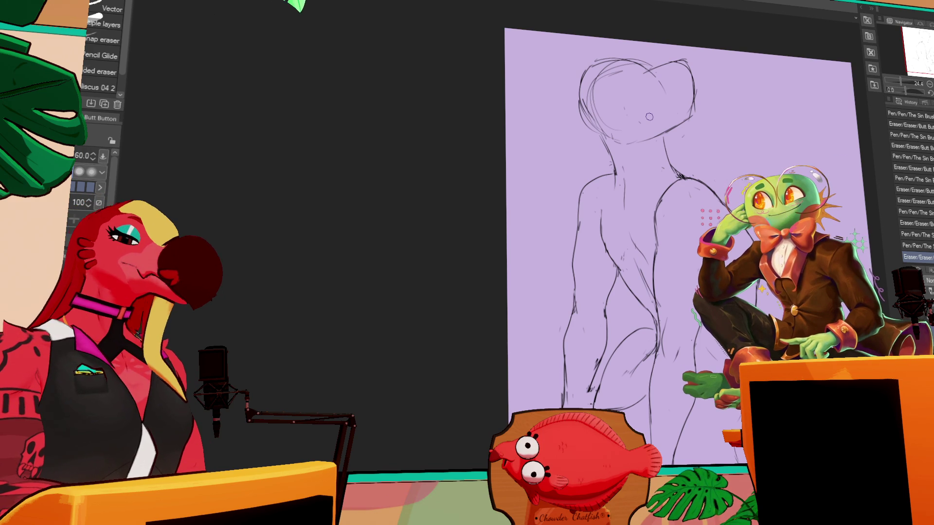
pyautogui.moveTo(772, 49); pyautogui.dragTo(763, 64)
pyautogui.press('p')
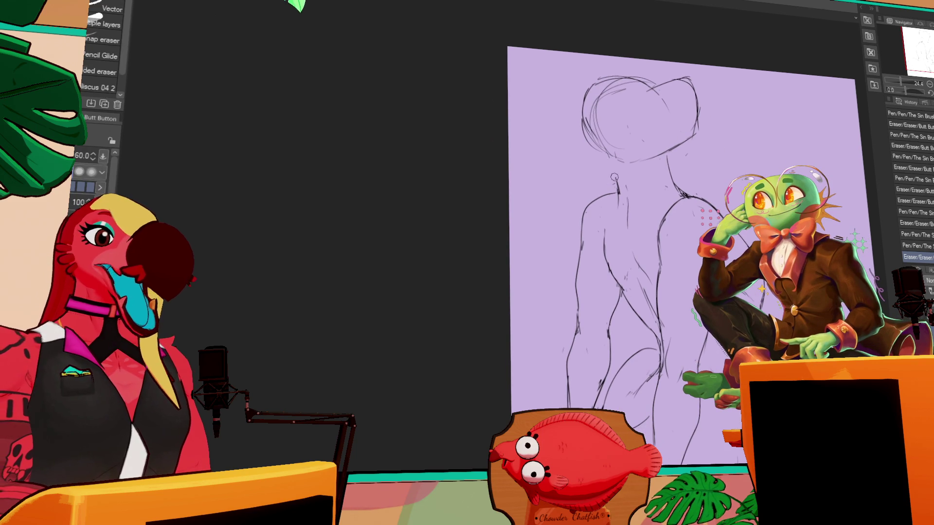
pyautogui.moveTo(620, 184); pyautogui.dragTo(619, 191)
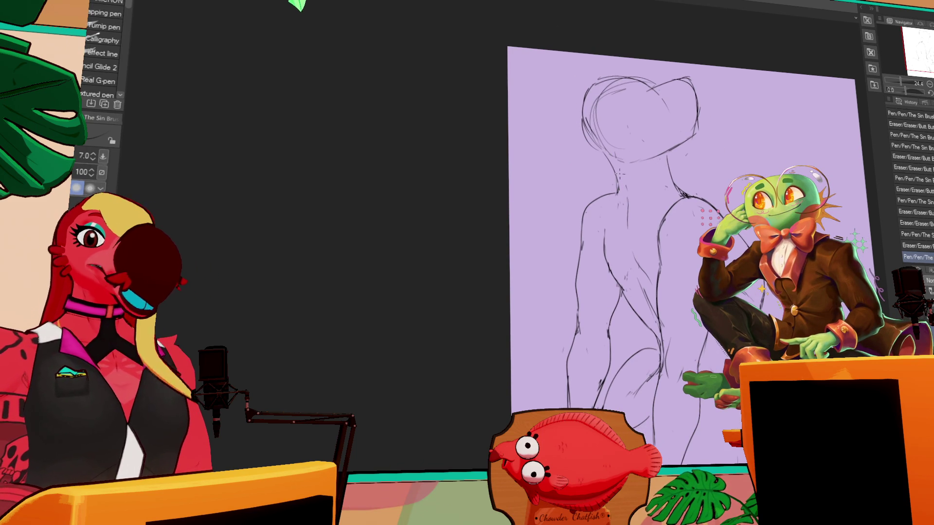
pyautogui.moveTo(628, 179); pyautogui.dragTo(616, 217)
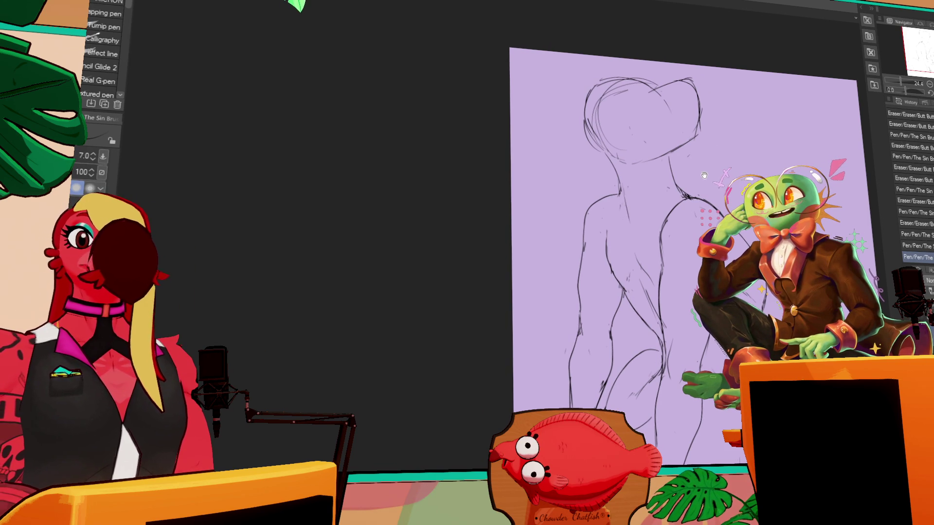
# Step: Clean up stray neck marks, then draw the jaw line and the head's inner curves
pyautogui.moveTo(703, 176); pyautogui.dragTo(710, 185)
pyautogui.press('e')
pyautogui.press('p')
pyautogui.moveTo(624, 226)
pyautogui.mouseDown()
pyautogui.moveTo(626, 209)
pyautogui.moveTo(638, 232)
pyautogui.moveTo(637, 222)
pyautogui.mouseUp()
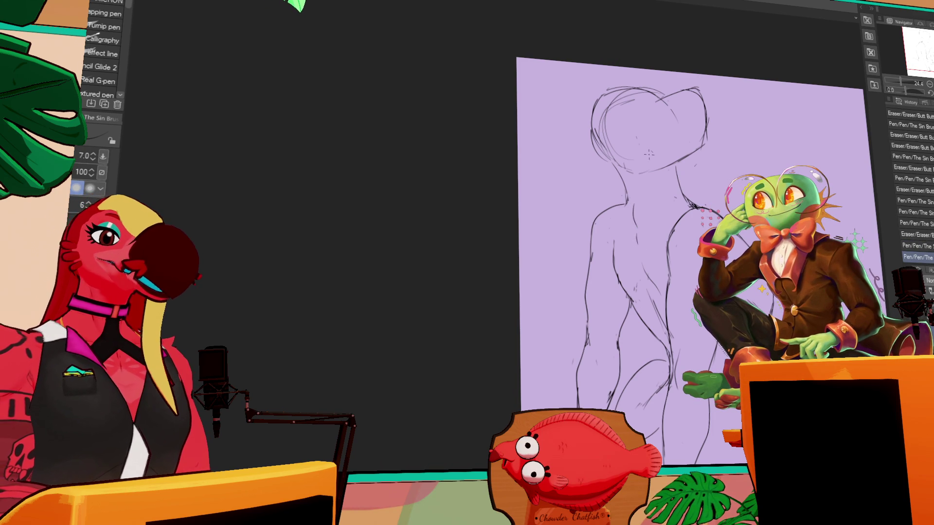
pyautogui.moveTo(639, 227); pyautogui.dragTo(634, 204)
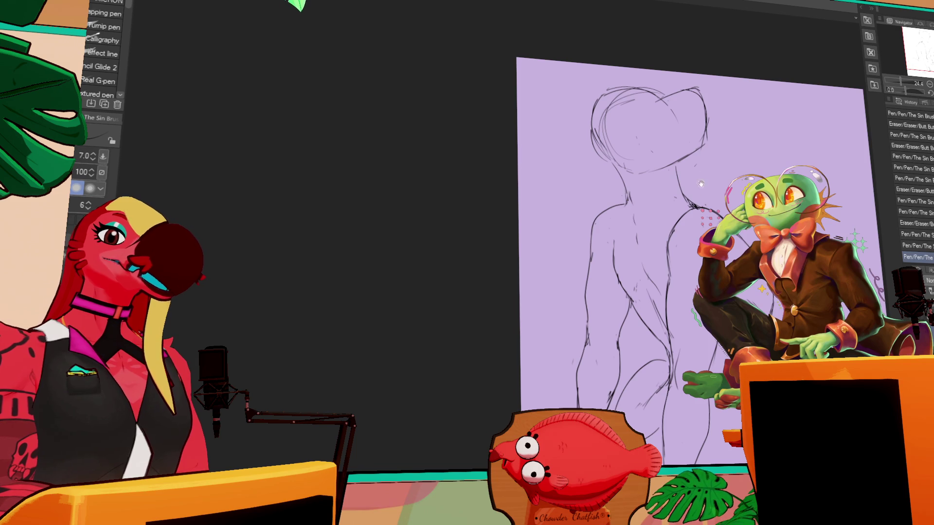
pyautogui.moveTo(696, 194); pyautogui.dragTo(698, 206)
pyautogui.click(655, 180)
pyautogui.moveTo(632, 182); pyautogui.dragTo(705, 158)
pyautogui.moveTo(629, 111)
pyautogui.mouseDown()
pyautogui.moveTo(630, 134)
pyautogui.moveTo(641, 122)
pyautogui.mouseUp()
pyautogui.moveTo(642, 117); pyautogui.dragTo(638, 154)
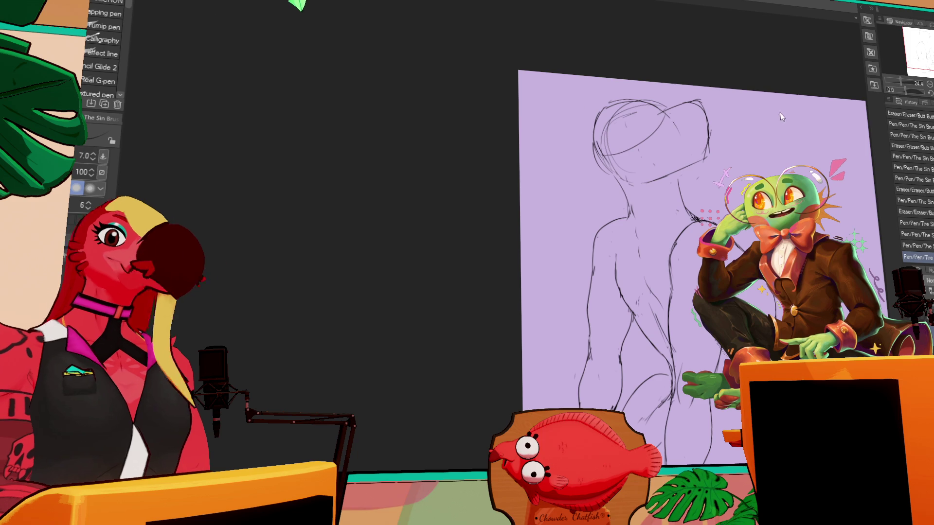
# Step: Redraw the back contour, the neck lines and lines on the head
pyautogui.moveTo(681, 175); pyautogui.dragTo(686, 208)
pyautogui.moveTo(680, 174)
pyautogui.mouseDown()
pyautogui.moveTo(686, 204)
pyautogui.moveTo(633, 179)
pyautogui.moveTo(650, 180)
pyautogui.mouseUp()
pyautogui.moveTo(632, 173); pyautogui.dragTo(642, 181)
pyautogui.moveTo(659, 120); pyautogui.dragTo(679, 139)
# Step: Erase and clean up the neck and head lines, touching up the head outline with a new stroke
pyautogui.press('e')
pyautogui.moveTo(649, 182); pyautogui.dragTo(660, 185)
pyautogui.press('p')
pyautogui.press('e')
pyautogui.moveTo(674, 129)
pyautogui.mouseDown()
pyautogui.moveTo(676, 139)
pyautogui.moveTo(630, 150)
pyautogui.mouseUp()
pyautogui.press('p')
pyautogui.press('e')
pyautogui.press('p')
pyautogui.moveTo(630, 146)
pyautogui.mouseDown()
pyautogui.moveTo(623, 153)
pyautogui.moveTo(649, 144)
pyautogui.mouseUp()
pyautogui.press('e')
pyautogui.press('p')
pyautogui.moveTo(663, 113); pyautogui.dragTo(659, 118)
# Step: Touch up the head outline again, then undo the scribbled stroke and the short dash
pyautogui.moveTo(736, 123)
pyautogui.mouseDown()
pyautogui.moveTo(737, 138)
pyautogui.moveTo(699, 150)
pyautogui.mouseUp()
pyautogui.press('e')
pyautogui.press('p')
pyautogui.press('e')
pyautogui.press('p')
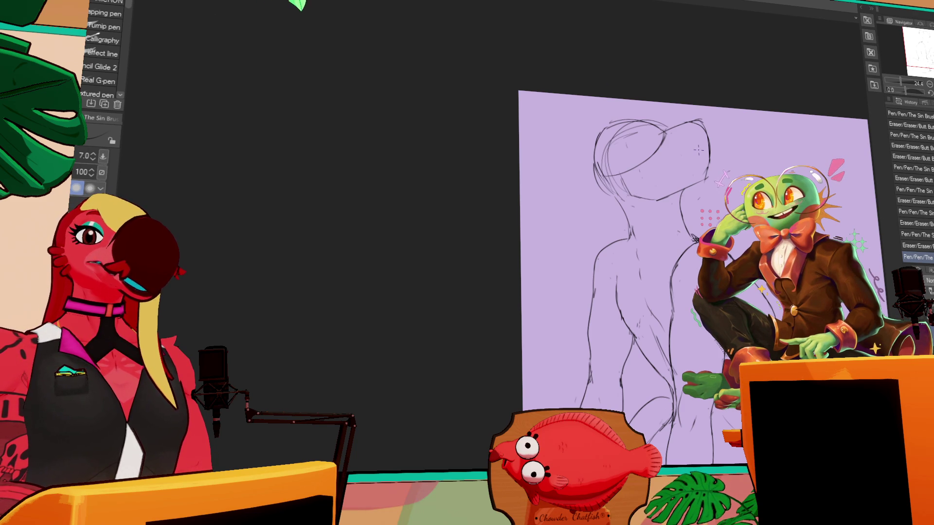
pyautogui.press('e')
pyautogui.moveTo(710, 155)
pyautogui.mouseDown()
pyautogui.moveTo(684, 169)
pyautogui.moveTo(695, 168)
pyautogui.mouseUp()
pyautogui.press('p')
pyautogui.hotkey('ctrl', 'z')
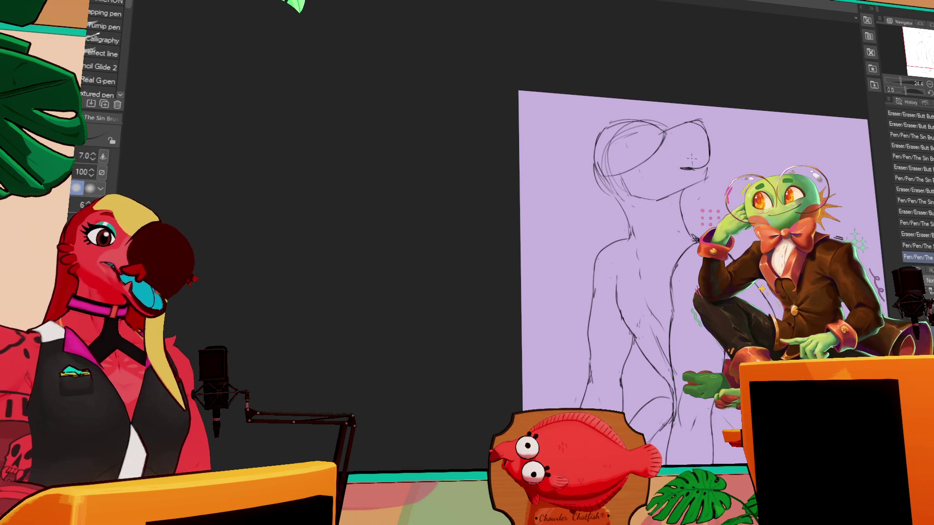
pyautogui.hotkey('ctrl', 'z')
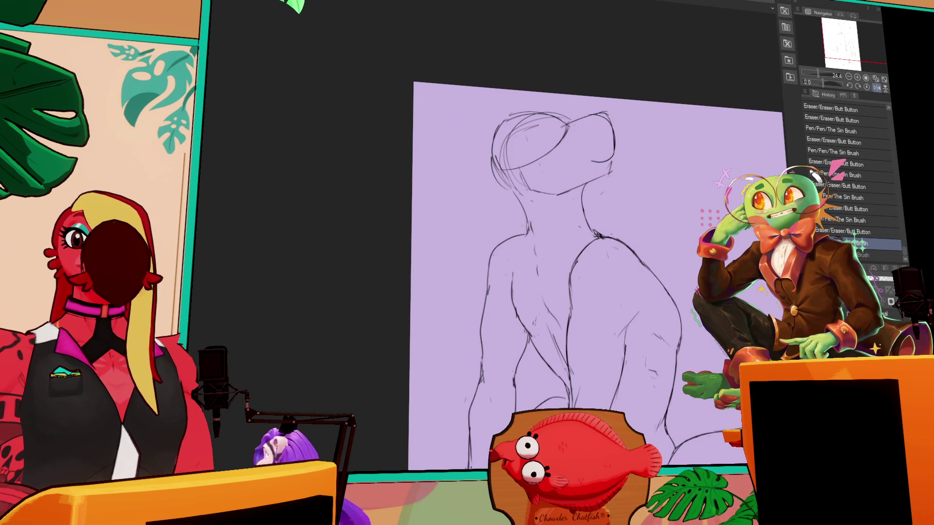
# Step: Pan the canvas so the whole crouching figure sketch is visible
pyautogui.moveTo(676, 259)
pyautogui.mouseDown()
pyautogui.moveTo(559, 203)
pyautogui.moveTo(579, 176)
pyautogui.mouseUp()
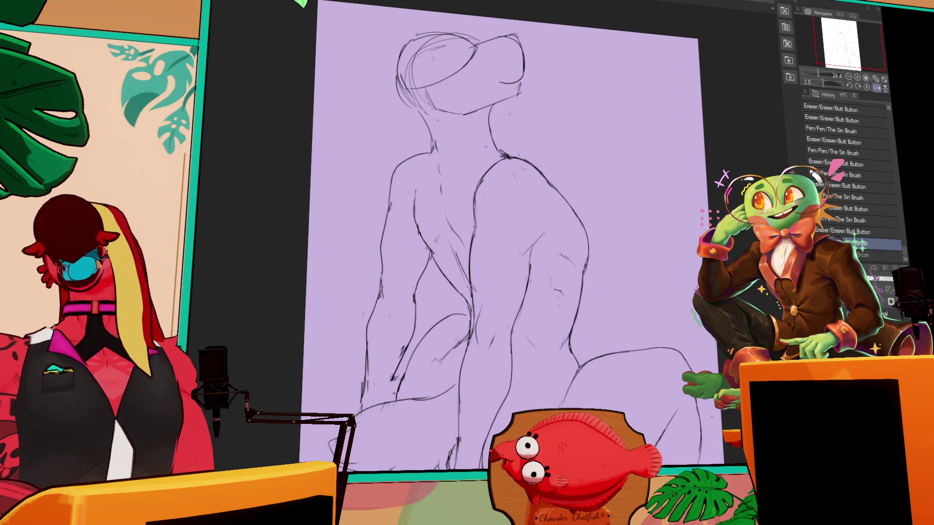
# Step: Switch to the browser showing the YouTube Short
pyautogui.hotkey('alt', 'Tab')
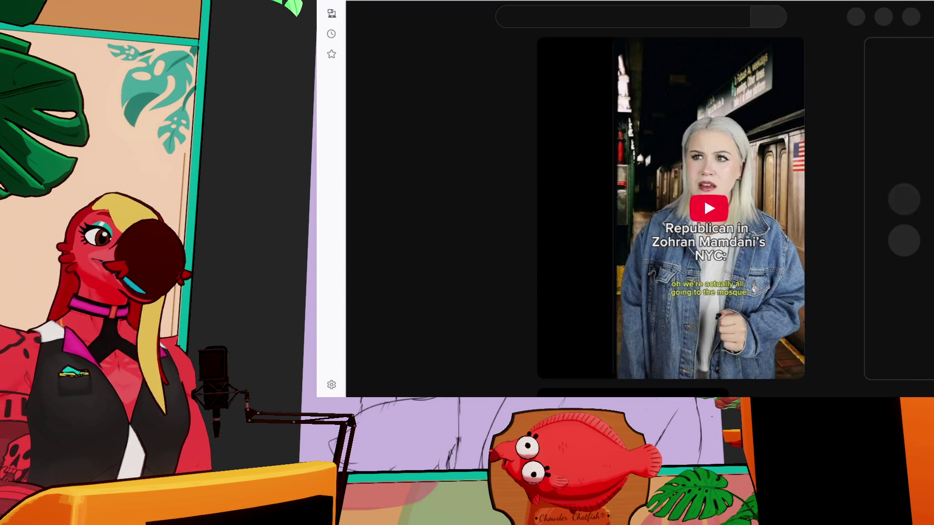